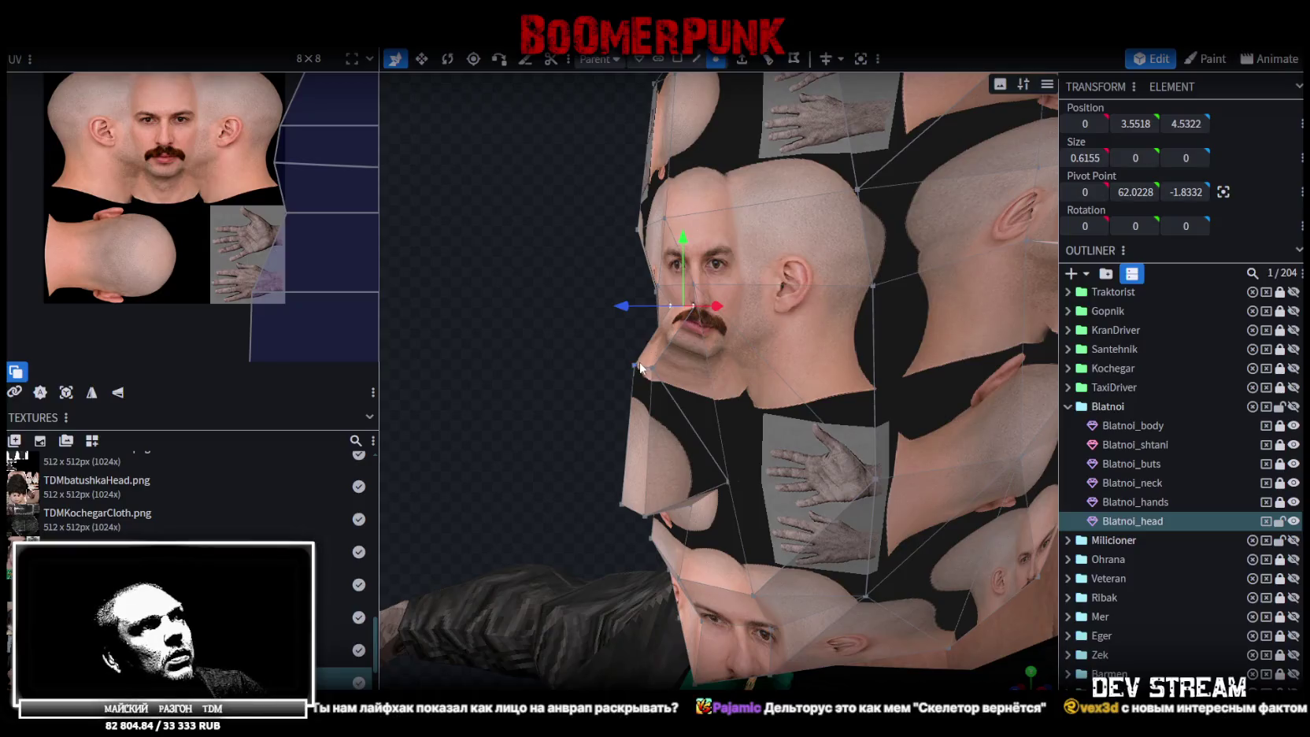
Step: Zoom in on the face and push the nose vertex forward along Z
scroll(662, 363, "up", 1)
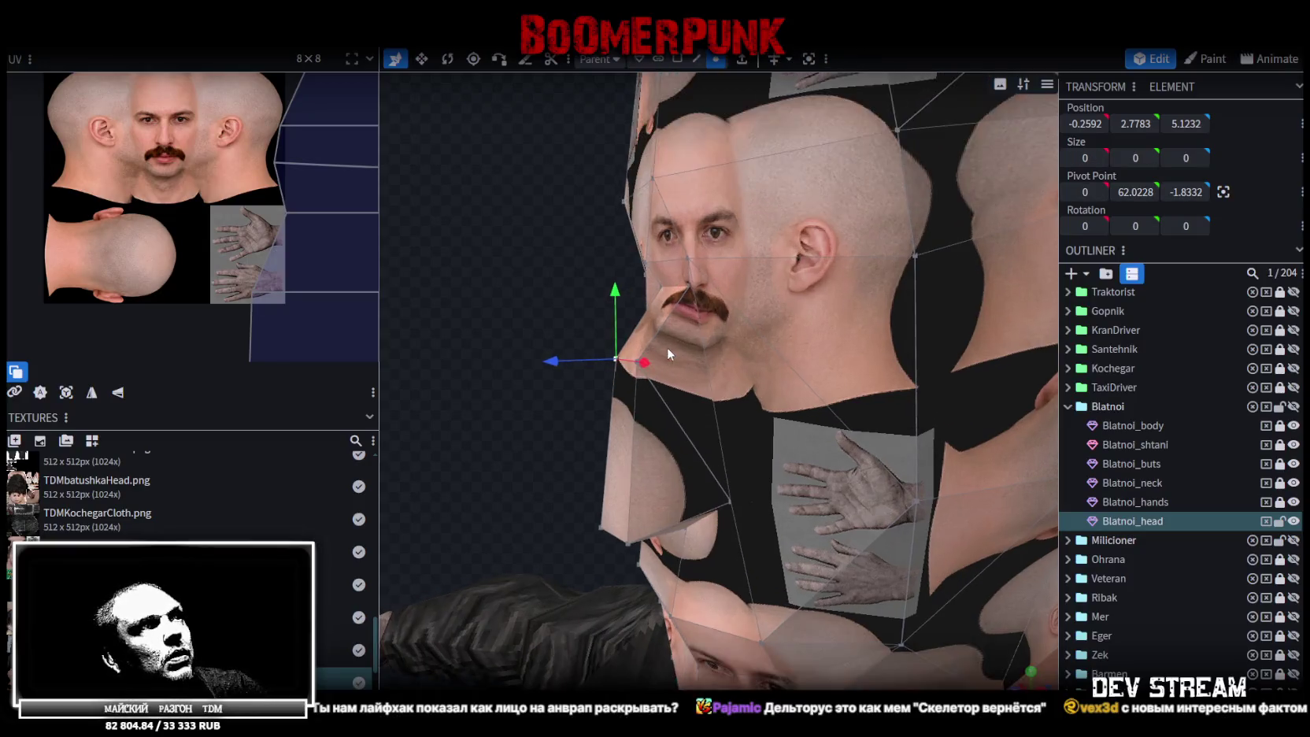
scroll(685, 378, "up", 2)
scroll(720, 393, "up", 2)
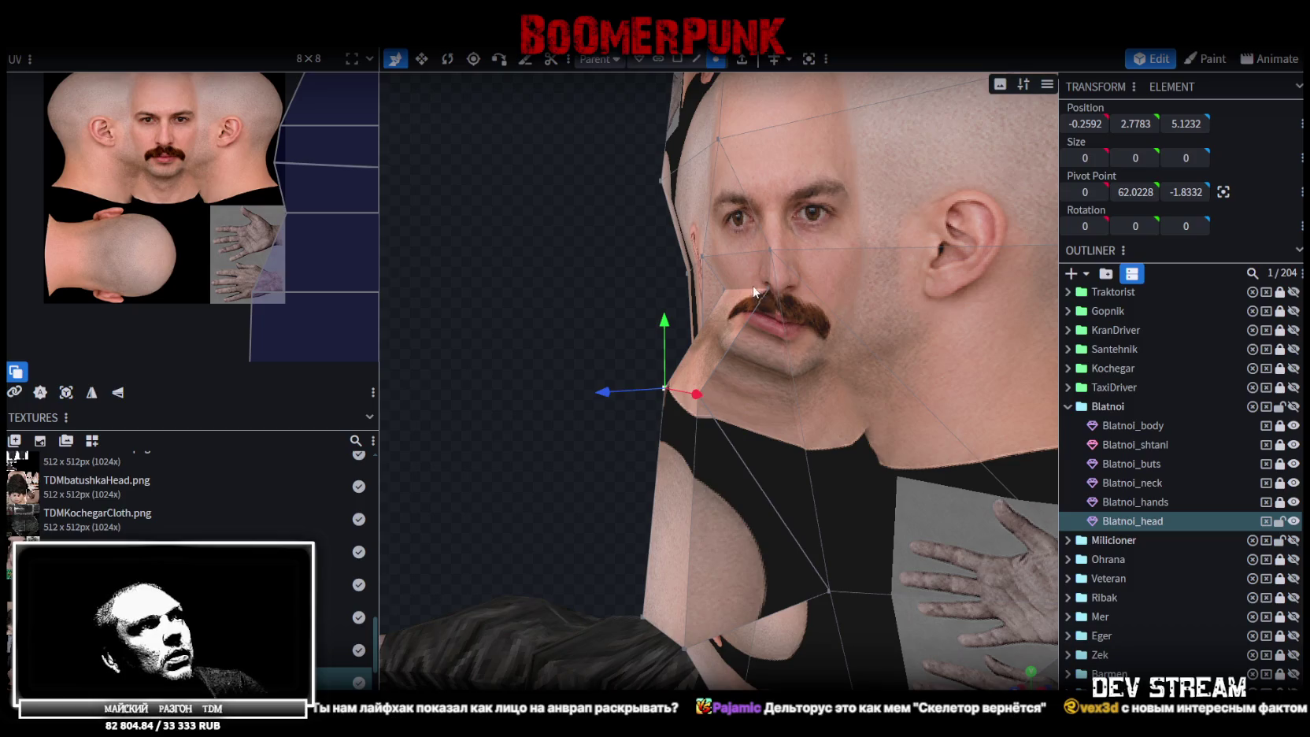
mouse_move(731, 335)
left_mouse_down()
mouse_move(498, 371)
mouse_move(609, 373)
left_mouse_up()
scroll(891, 293, "up", 1)
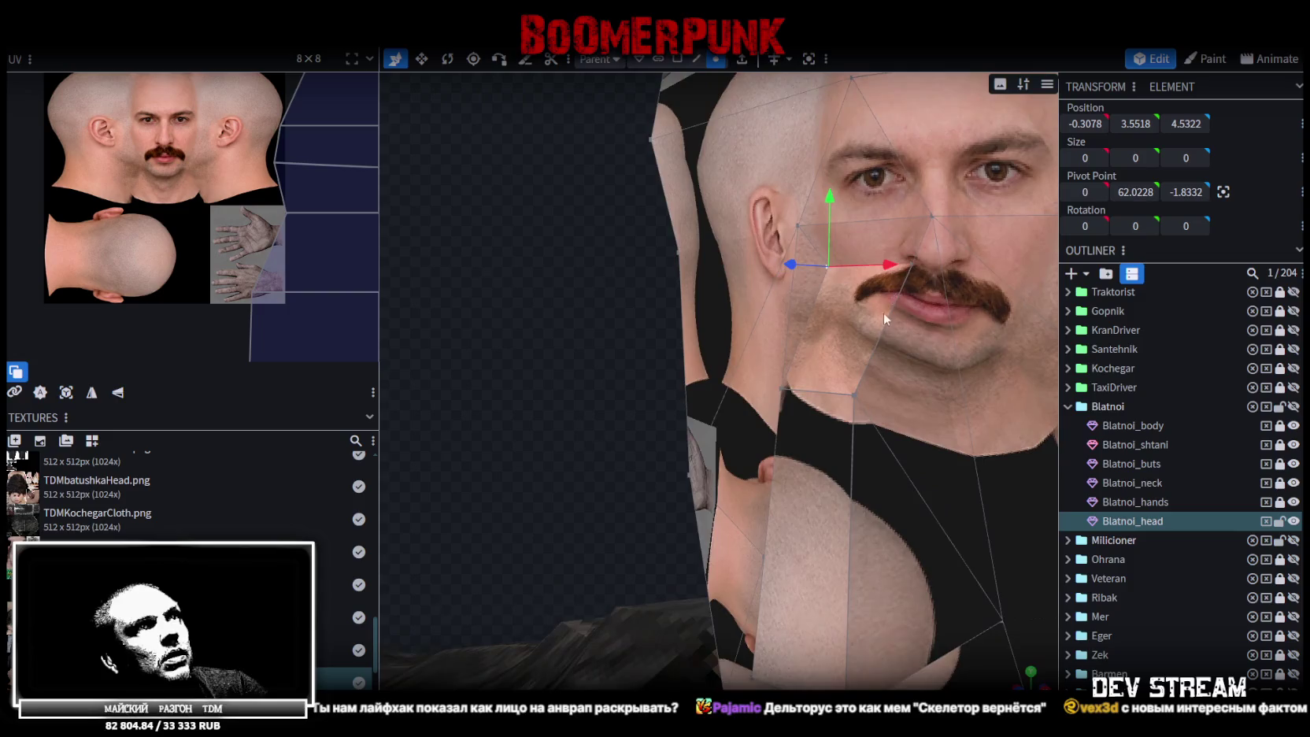
scroll(834, 320, "up", 1)
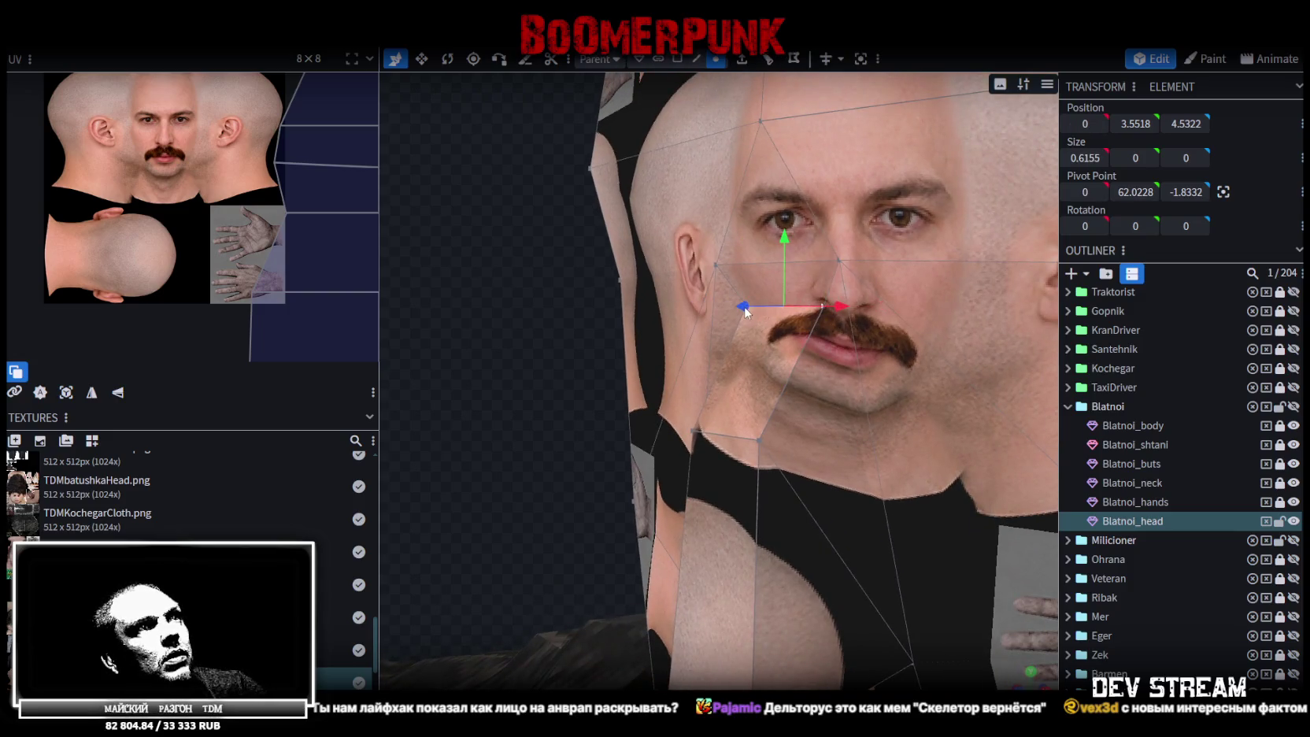
left_click_drag(746, 309, 731, 313)
Step: Select two vertices beside the nose and move them forward along Z
mouse_move(640, 353)
left_mouse_down()
mouse_move(480, 412)
mouse_move(423, 414)
mouse_move(532, 330)
left_mouse_up()
mouse_move(583, 292)
left_mouse_down()
mouse_move(526, 292)
mouse_move(655, 302)
left_mouse_up()
left_click(652, 307)
left_click(748, 329, "shift")
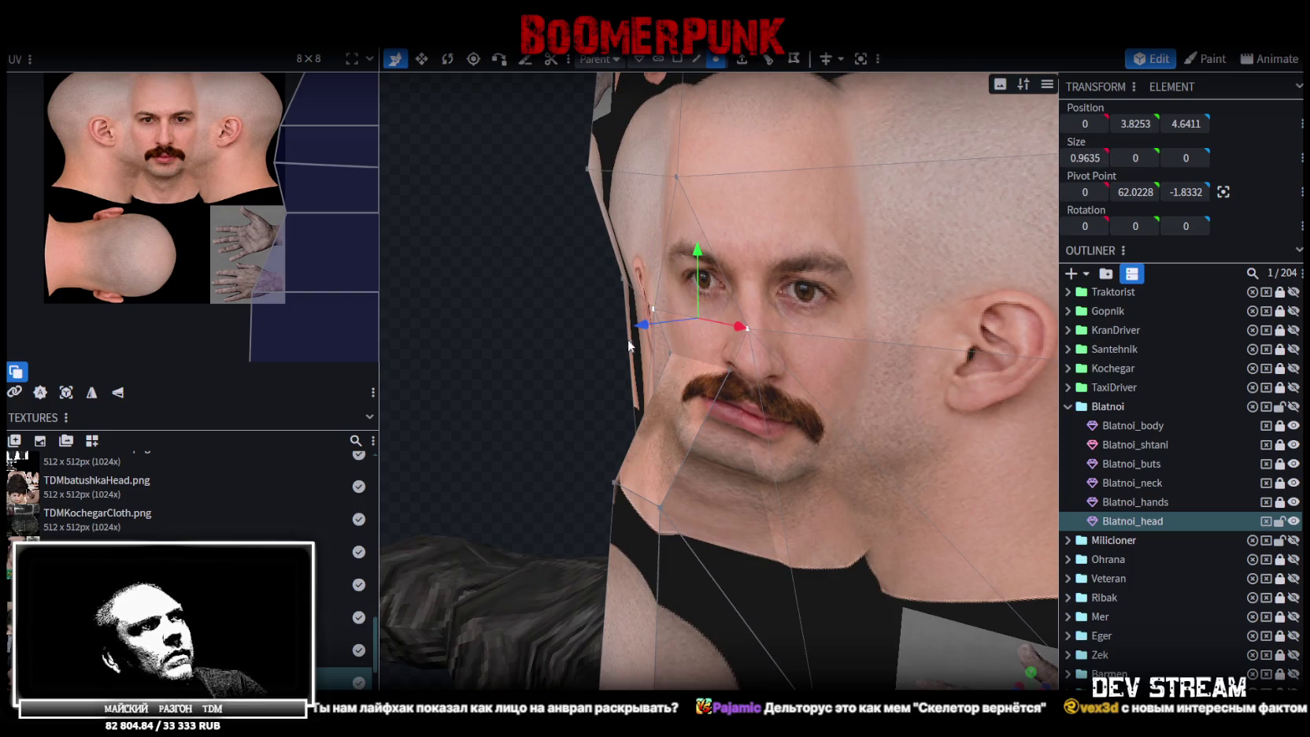
left_click_drag(632, 331, 619, 336)
Step: Check the reshaped nose from several angles and select a triangle beside it
mouse_move(507, 422)
left_mouse_down()
mouse_move(762, 391)
mouse_move(668, 406)
left_mouse_up()
mouse_move(826, 459)
left_mouse_down()
mouse_move(796, 467)
mouse_move(856, 485)
mouse_move(823, 458)
left_mouse_up()
mouse_move(989, 428)
left_mouse_down()
mouse_move(908, 422)
mouse_move(1015, 423)
mouse_move(845, 400)
mouse_move(779, 414)
mouse_move(850, 240)
left_mouse_up()
left_click(721, 401)
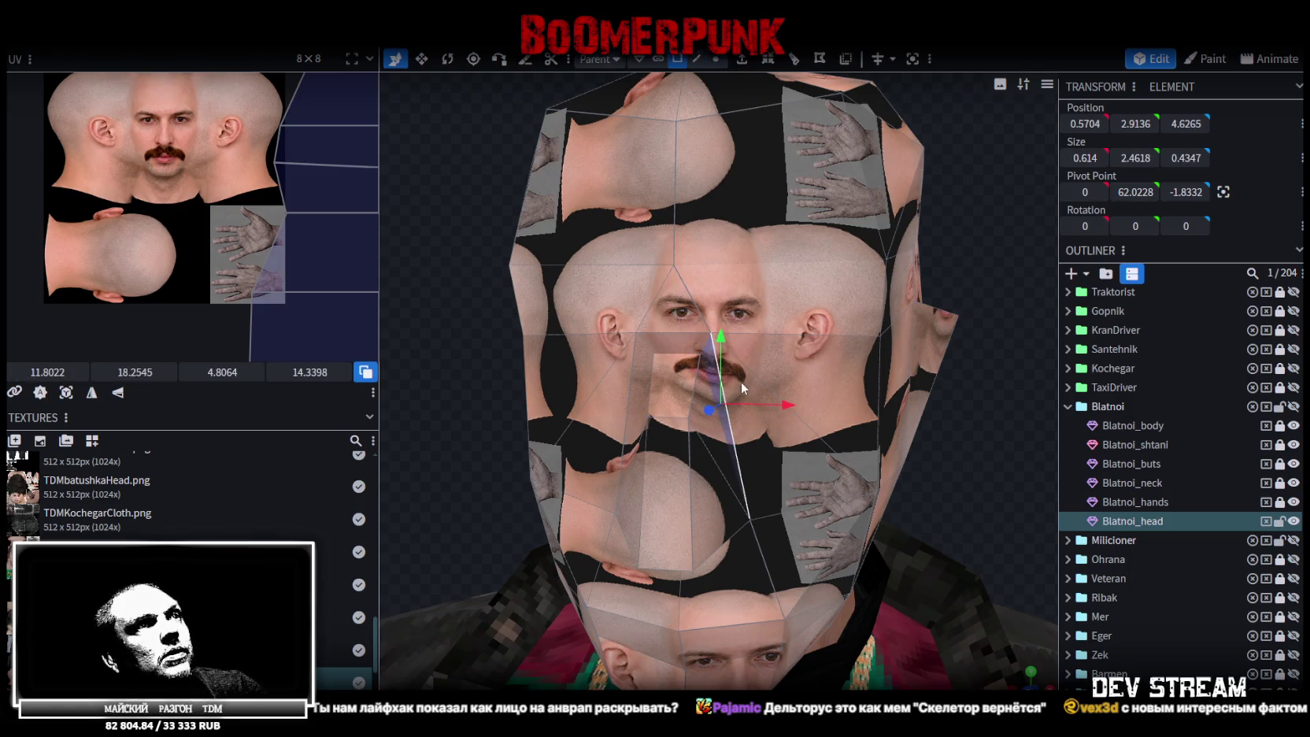
Step: Select the triangles beside the nose and the left cheek face, then clear the selection
left_click(762, 371)
left_click(834, 354, "shift")
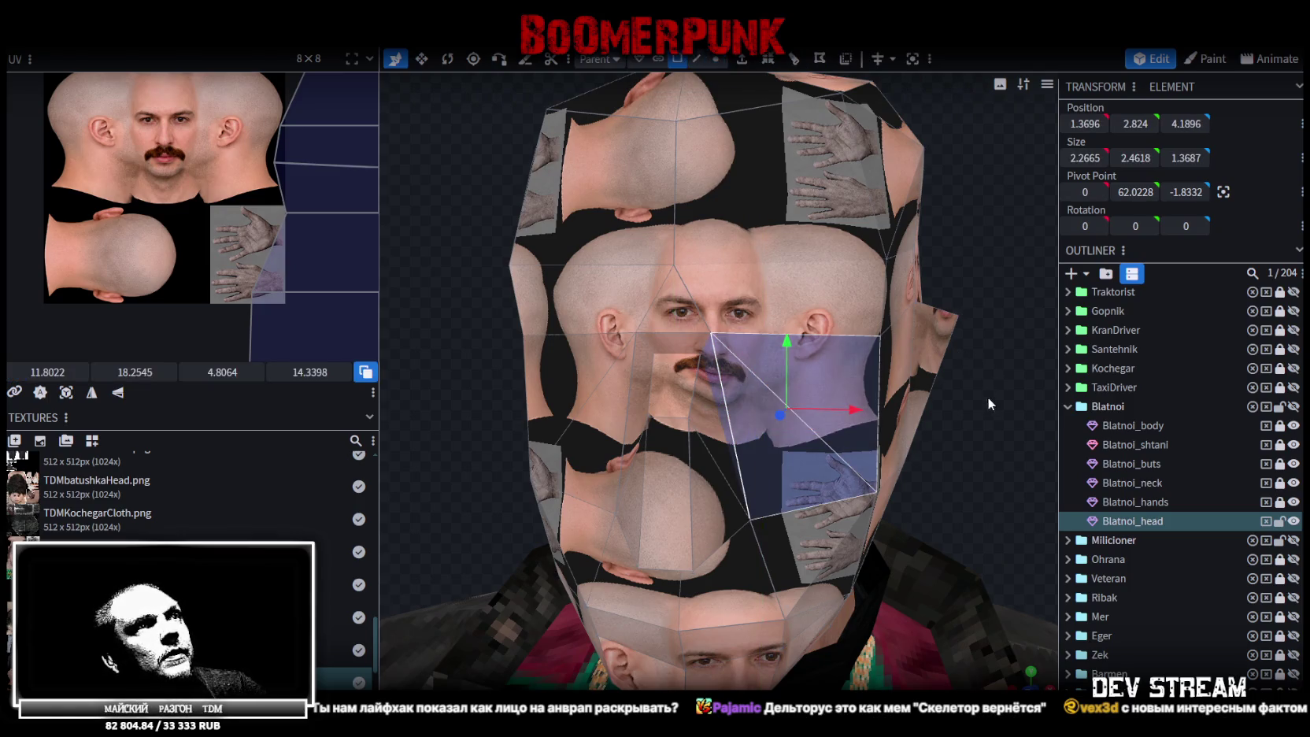
mouse_move(987, 396)
left_mouse_down()
mouse_move(1010, 386)
mouse_move(793, 364)
left_mouse_up()
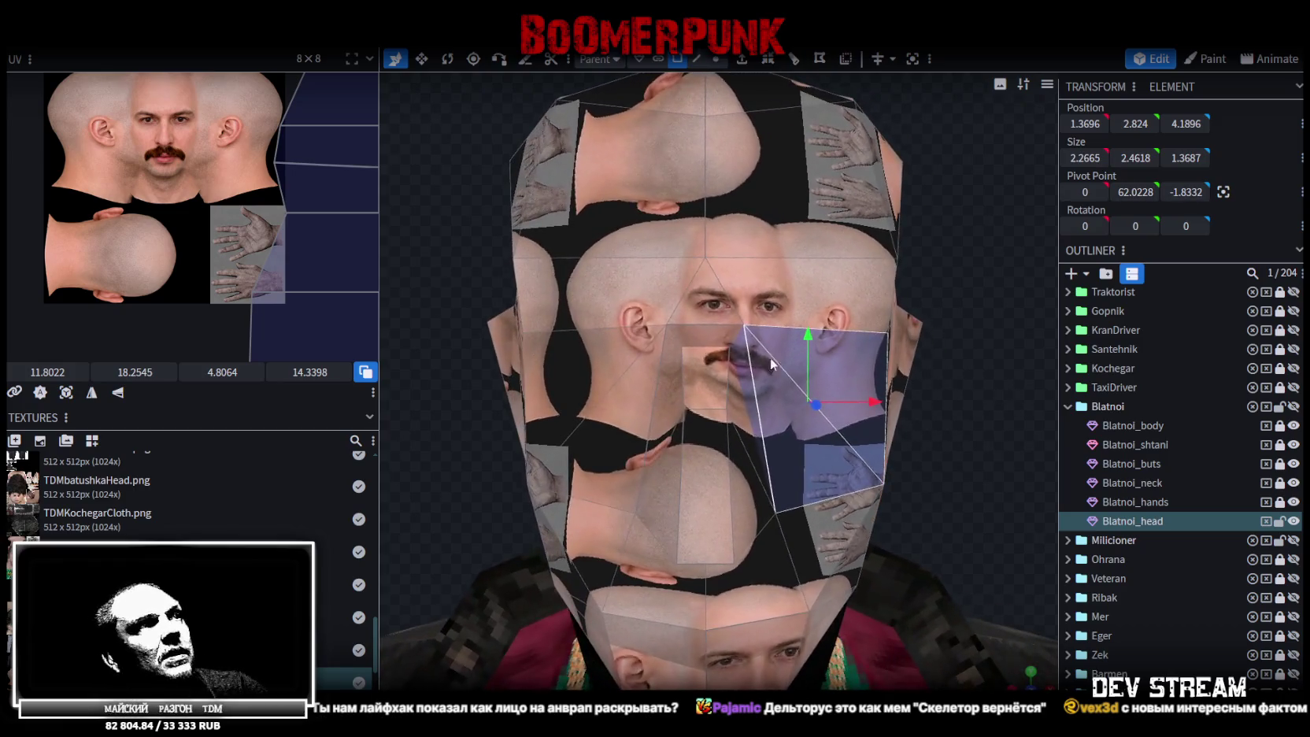
left_click(640, 381, "shift")
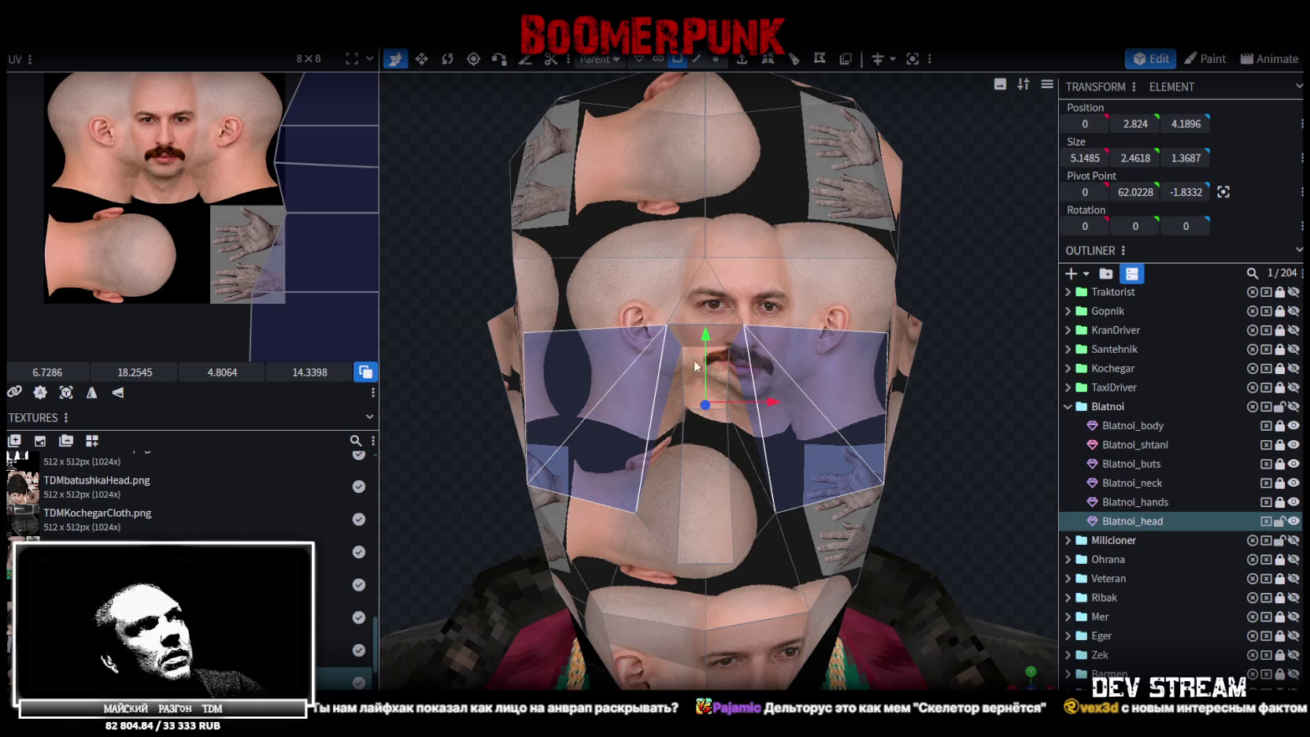
left_click(941, 358)
Step: Select the face strip under the eyes, its mirrored face, and faces on the lower head
left_click_drag(946, 406, 765, 90)
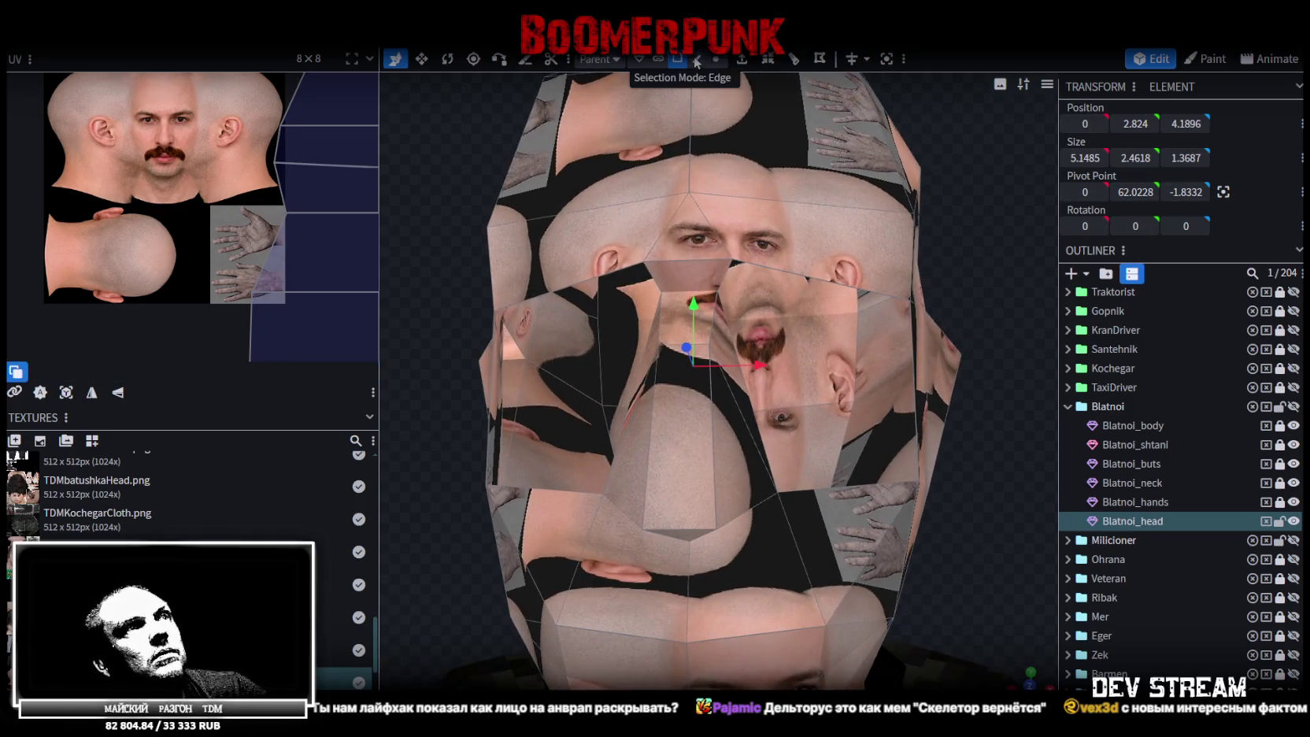
left_click(873, 291)
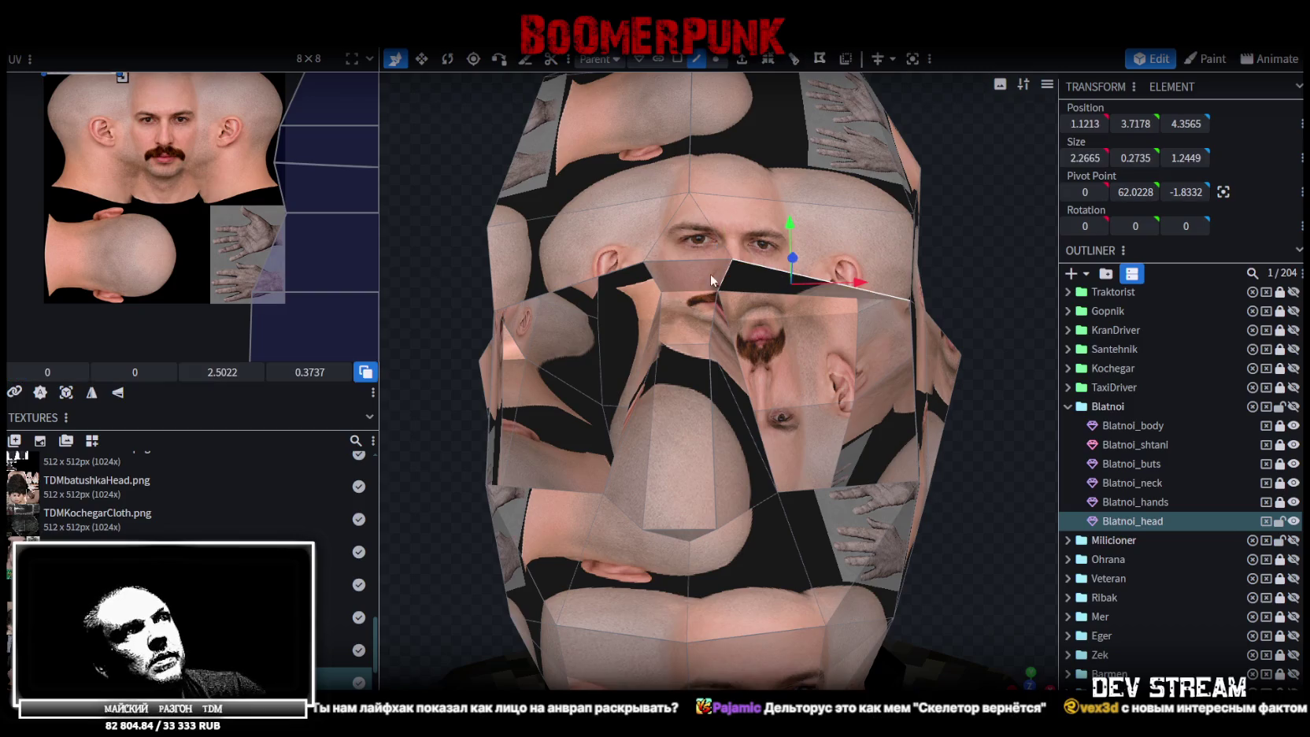
left_click(622, 269)
left_click_drag(907, 264, 882, 271)
left_click(660, 405)
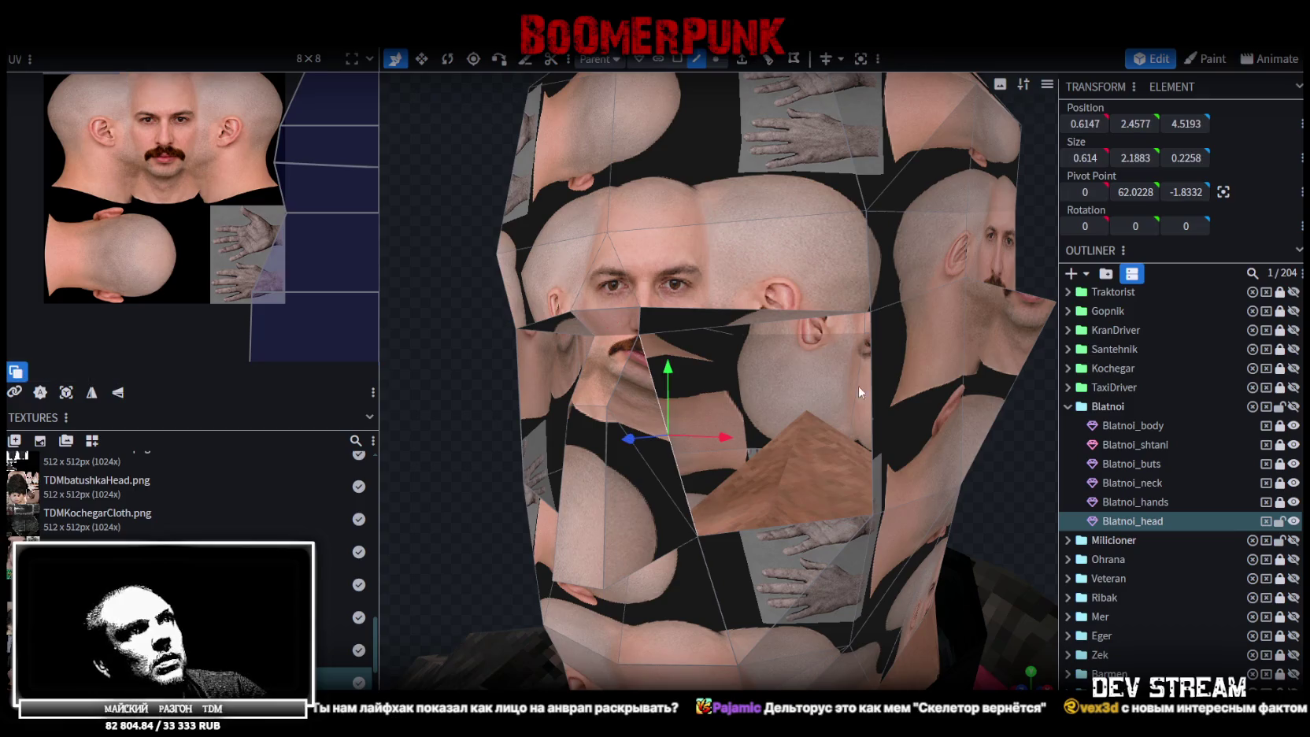
left_click(872, 389)
Step: Select a narrow face and a side face of the head, then clear the selection
left_click_drag(487, 326, 699, 393)
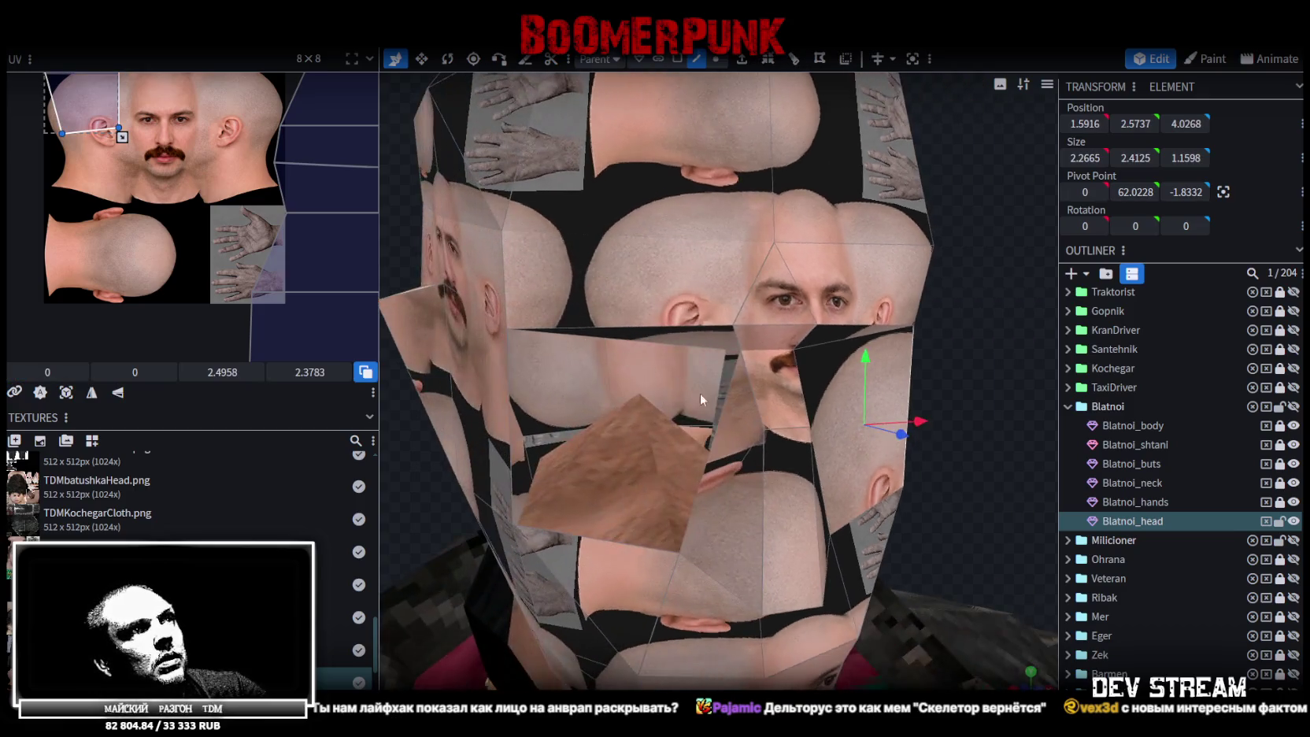
left_click(721, 409)
left_click(512, 398)
mouse_move(499, 371)
left_mouse_down()
mouse_move(371, 346)
mouse_move(563, 300)
mouse_move(469, 303)
mouse_move(458, 343)
mouse_move(517, 327)
mouse_move(471, 304)
left_mouse_up()
left_click(584, 395)
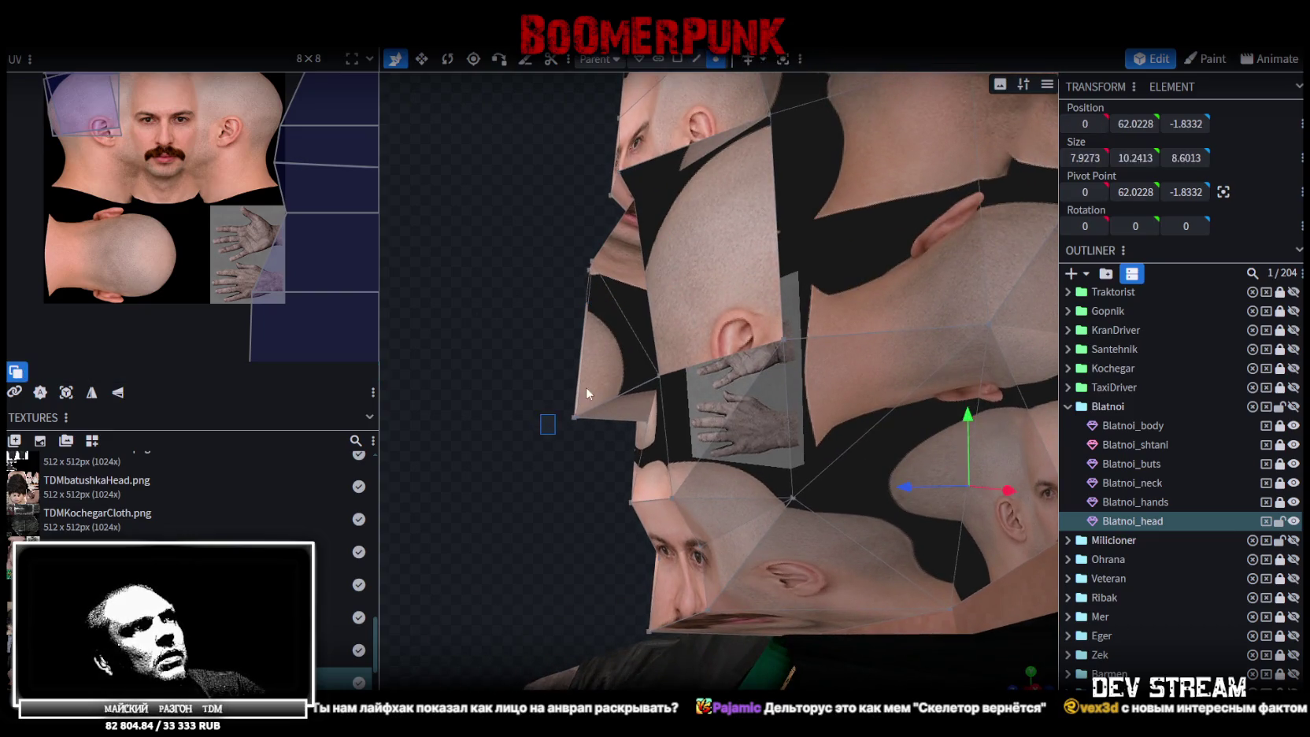
Step: Raise the selected vertices and a higher side vertex by 0.4, shifting that vertex back along Z
left_click_drag(584, 365, 581, 332)
left_click_drag(502, 382, 500, 382)
left_click_drag(569, 245, 560, 255)
left_click(590, 312)
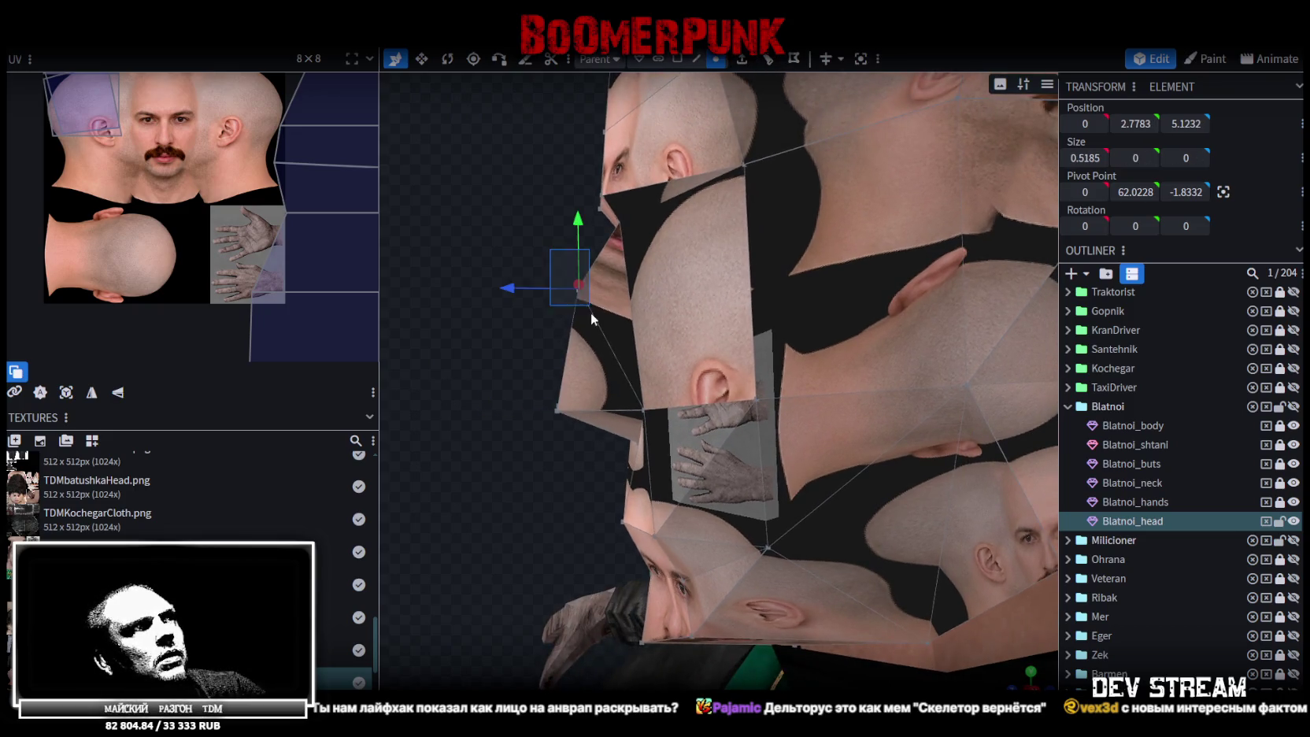
left_click_drag(579, 238, 582, 208)
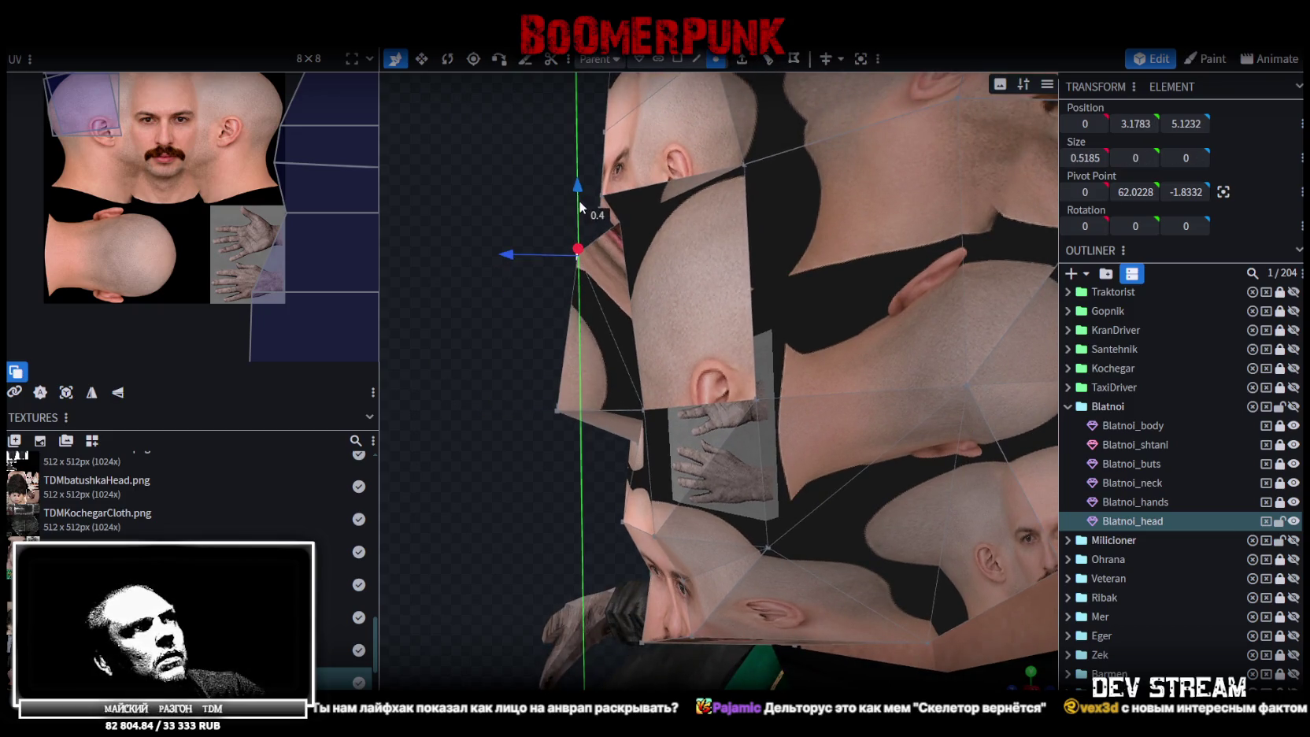
mouse_move(513, 256)
left_mouse_down()
mouse_move(526, 258)
mouse_move(516, 252)
left_mouse_up()
left_click_drag(583, 189, 580, 196)
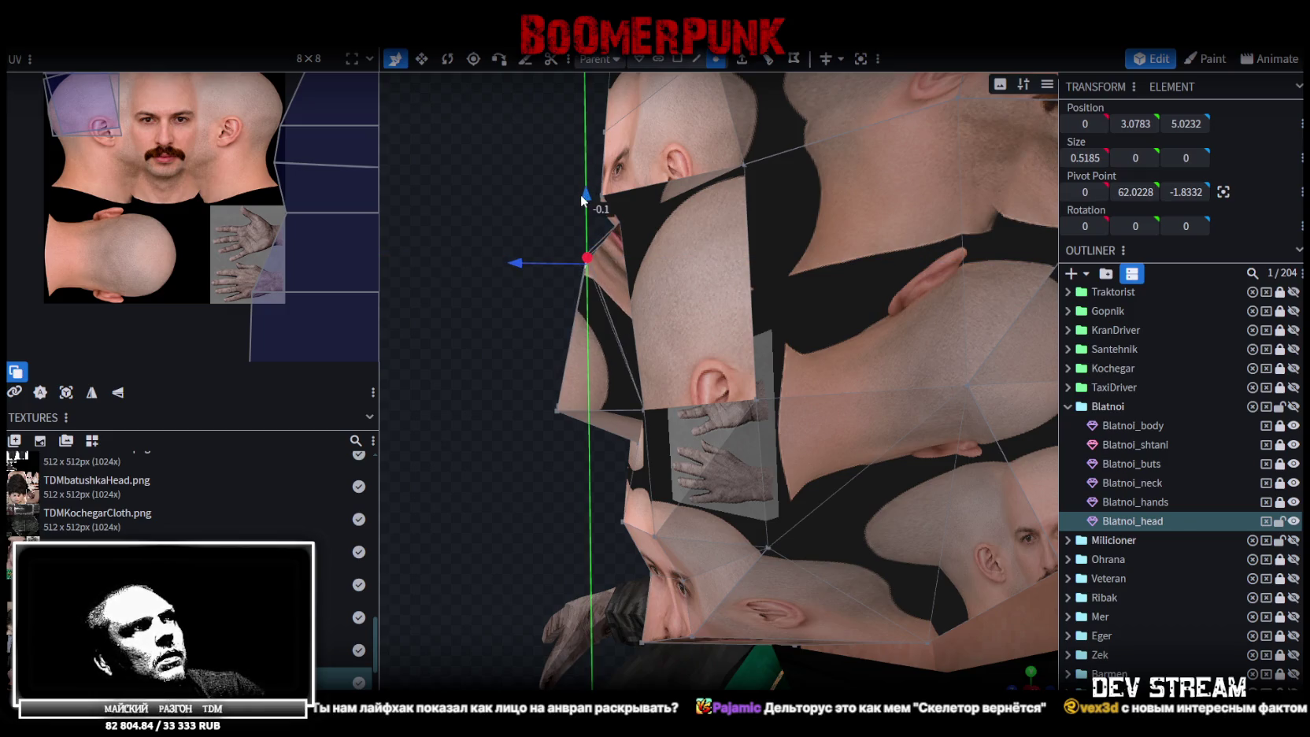
Step: Widen the chin edge along X, then narrow it slightly again
mouse_move(491, 235)
left_mouse_down()
mouse_move(557, 255)
mouse_move(652, 253)
mouse_move(835, 303)
left_mouse_up()
scroll(866, 339, "down", 2)
scroll(866, 346, "down", 1)
scroll(882, 315, "down", 2)
scroll(923, 307, "down", 1)
mouse_move(924, 314)
left_mouse_down()
mouse_move(904, 270)
mouse_move(880, 289)
mouse_move(924, 290)
mouse_move(758, 156)
left_mouse_up()
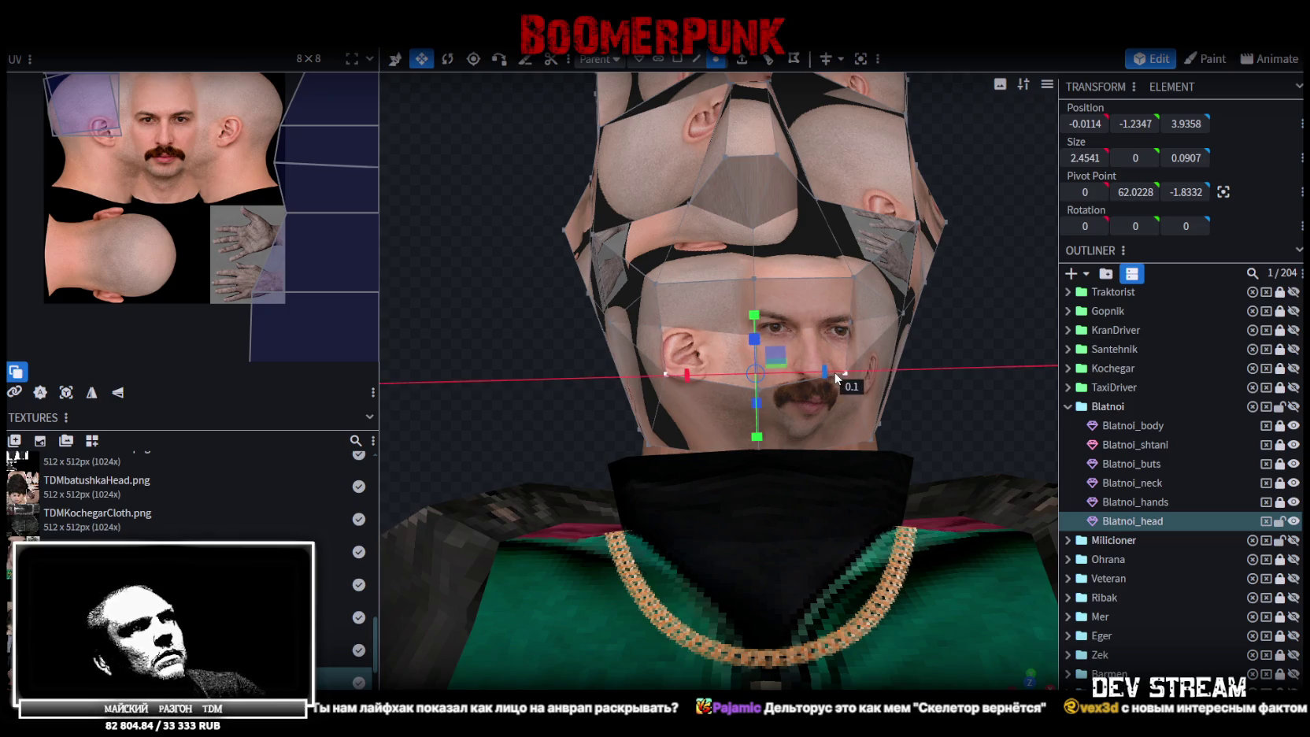
mouse_move(837, 378)
left_mouse_down()
mouse_move(821, 408)
mouse_move(954, 437)
mouse_move(954, 425)
left_mouse_up()
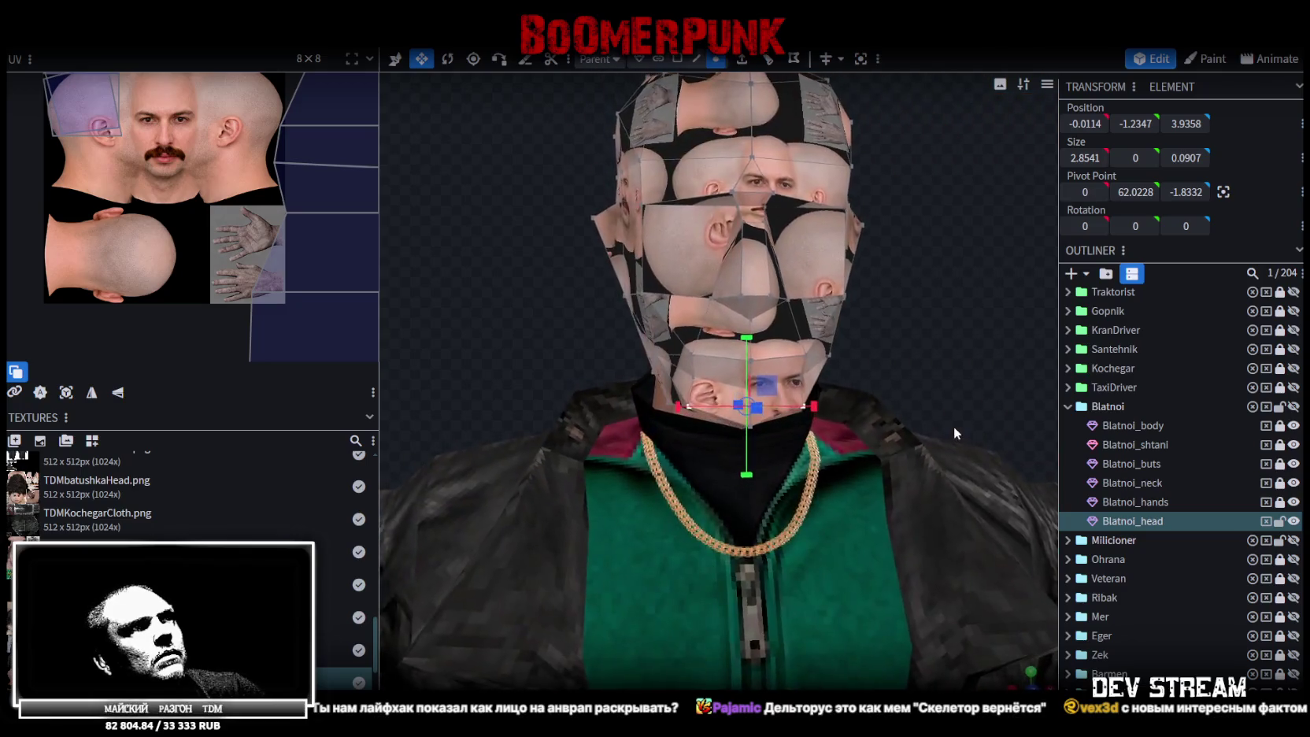
scroll(945, 424, "up", 3)
mouse_move(821, 404)
left_mouse_down()
mouse_move(921, 362)
mouse_move(823, 340)
mouse_move(880, 294)
mouse_move(972, 294)
mouse_move(966, 323)
mouse_move(1024, 337)
mouse_move(806, 430)
mouse_move(466, 381)
mouse_move(655, 437)
mouse_move(636, 413)
left_mouse_up()
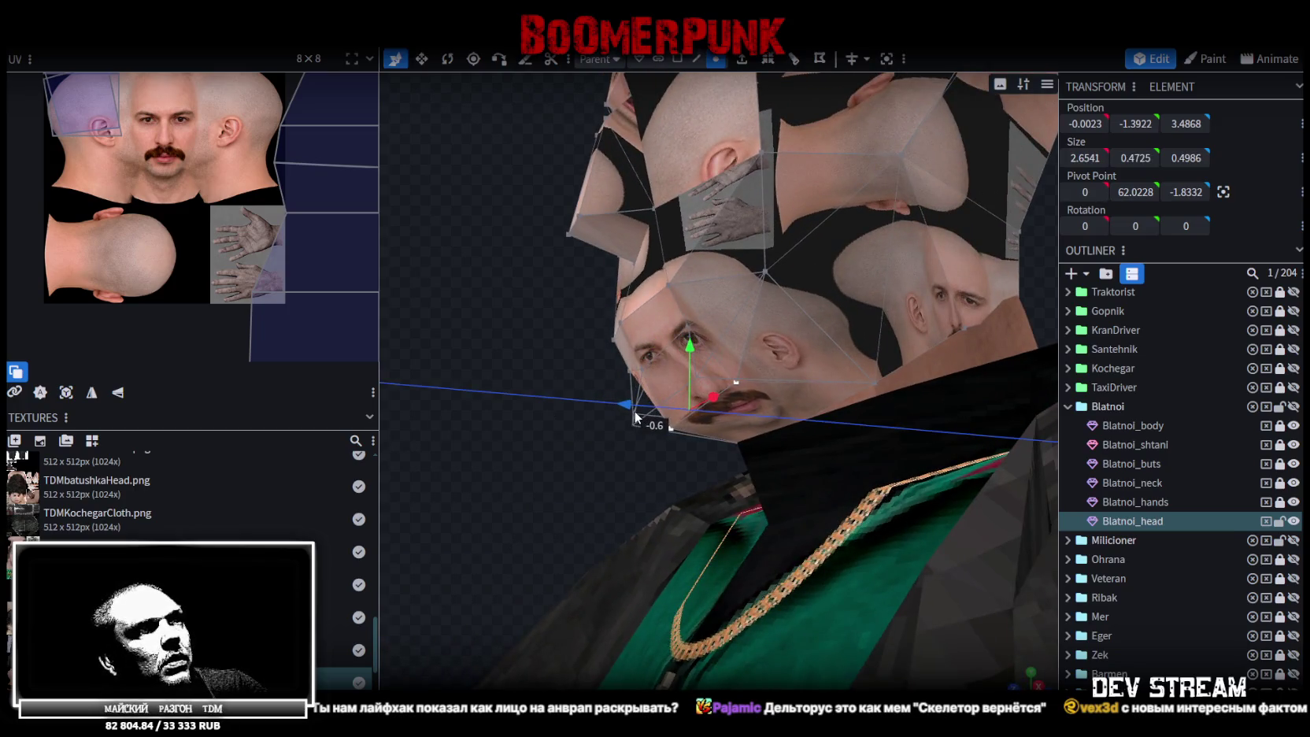
mouse_move(590, 346)
left_mouse_down()
mouse_move(683, 359)
mouse_move(757, 88)
left_mouse_up()
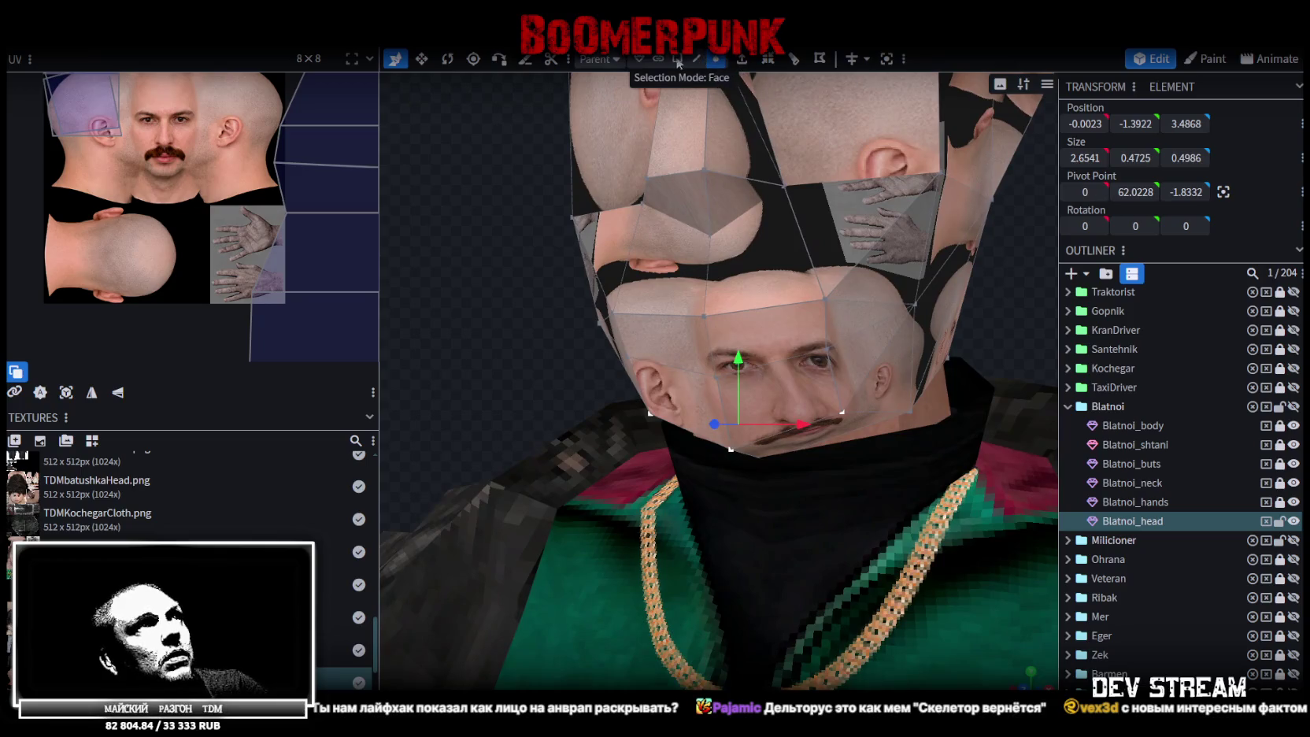
Step: Extrude the lower cheek face into a block along Z+
left_click(699, 368)
mouse_move(507, 365)
left_mouse_down()
mouse_move(384, 352)
mouse_move(404, 356)
left_mouse_up()
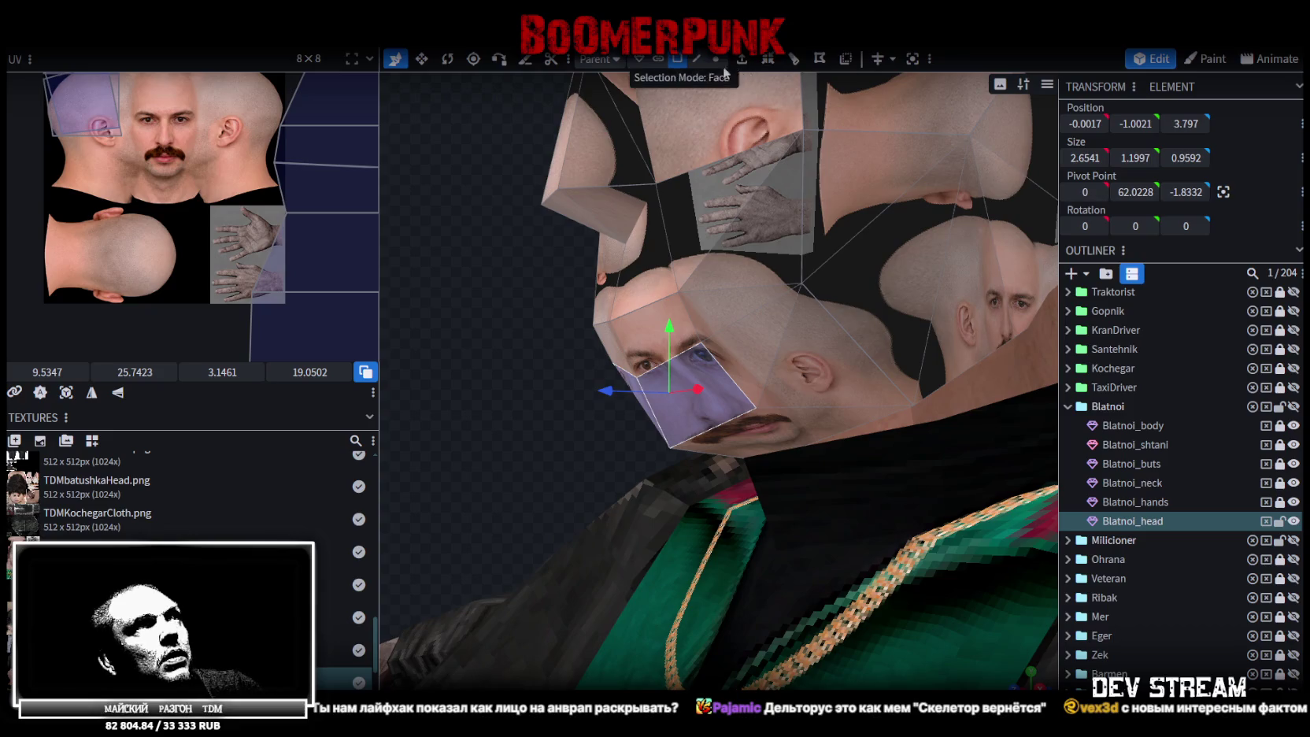
left_click(678, 64)
key("e")
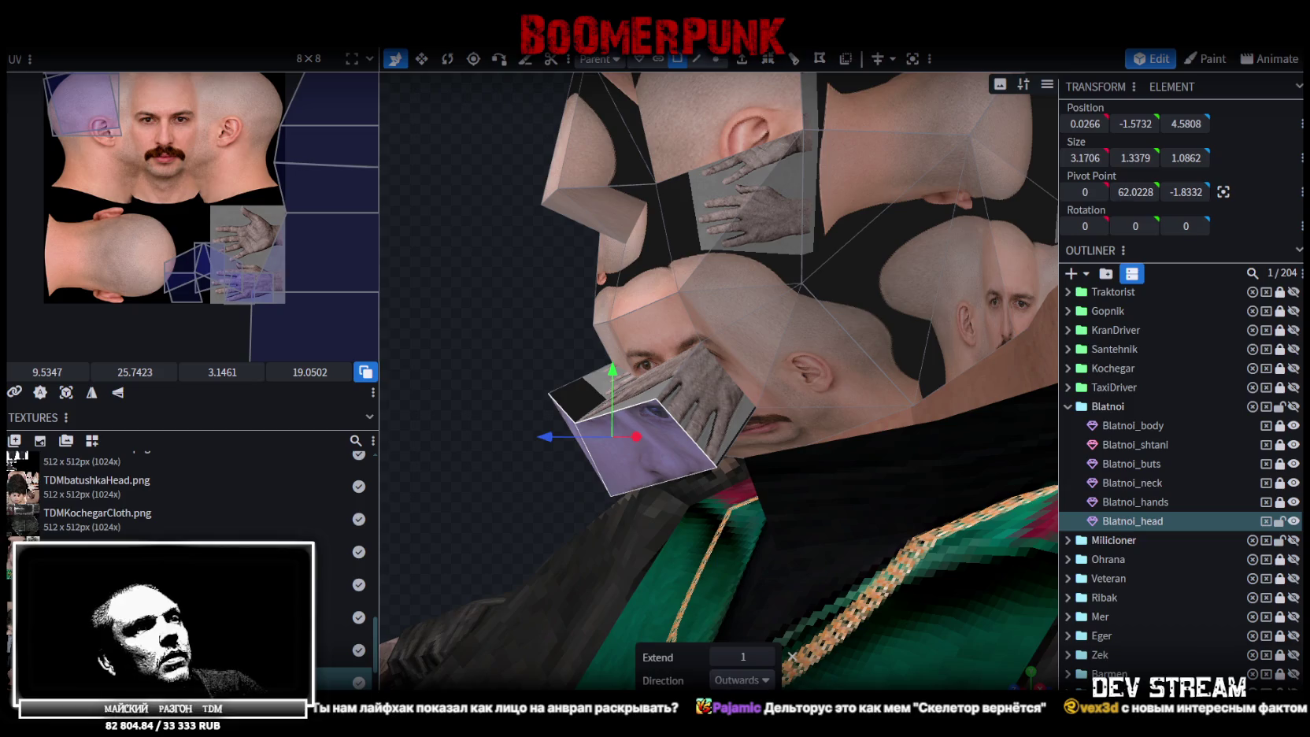
left_click(767, 682)
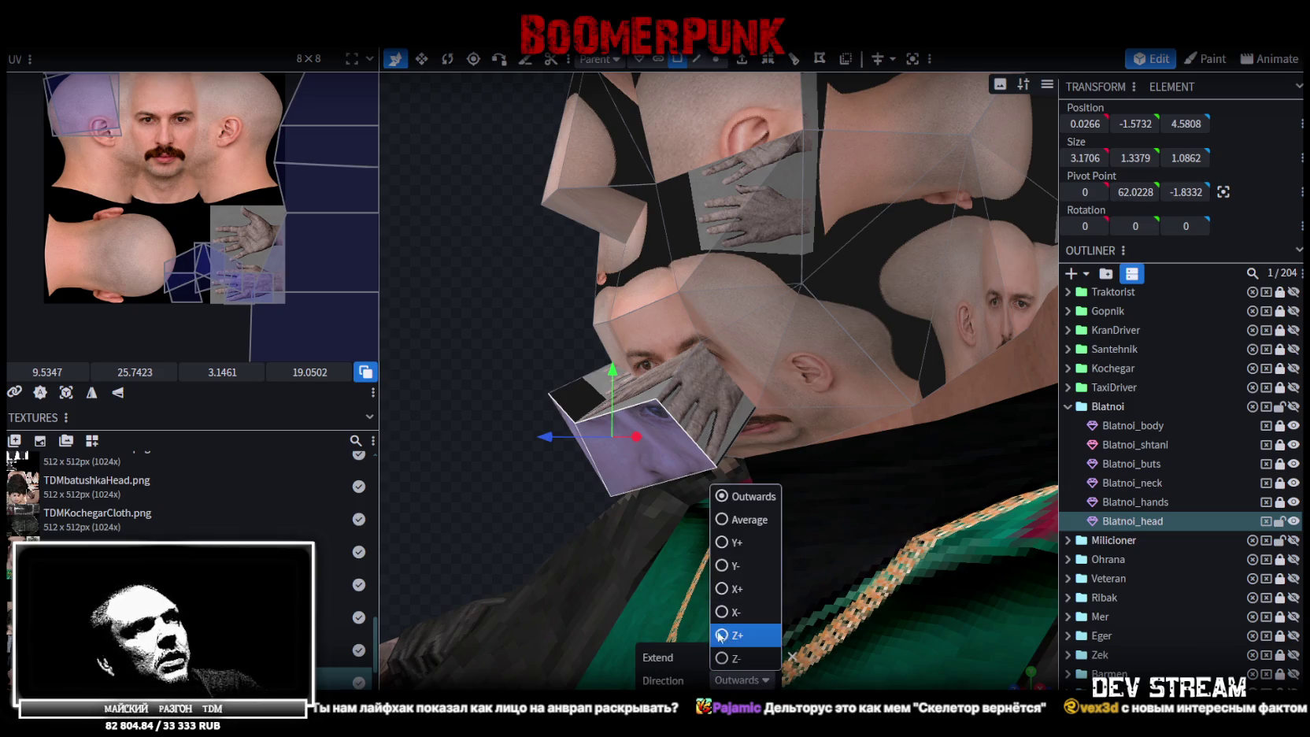
left_click(721, 635)
mouse_move(489, 504)
left_mouse_down()
mouse_move(450, 507)
mouse_move(561, 357)
mouse_move(493, 429)
mouse_move(516, 438)
mouse_move(527, 376)
mouse_move(542, 374)
mouse_move(498, 362)
mouse_move(596, 488)
left_mouse_up()
Step: Make the extruded block shallower in Z and deselect the head mesh
key("v")
left_click_drag(658, 448, 645, 463)
mouse_move(502, 482)
left_mouse_down()
mouse_move(558, 410)
mouse_move(516, 414)
mouse_move(476, 442)
mouse_move(420, 434)
mouse_move(440, 441)
mouse_move(455, 397)
mouse_move(466, 425)
mouse_move(720, 446)
mouse_move(866, 444)
mouse_move(906, 428)
mouse_move(776, 390)
left_mouse_up()
left_click(1039, 563)
Step: Move side vertices of Blatnoi_head inward along X by -0.4
mouse_move(1040, 563)
left_mouse_down()
mouse_move(900, 334)
mouse_move(808, 332)
mouse_move(931, 369)
mouse_move(811, 366)
left_mouse_up()
left_click(811, 370)
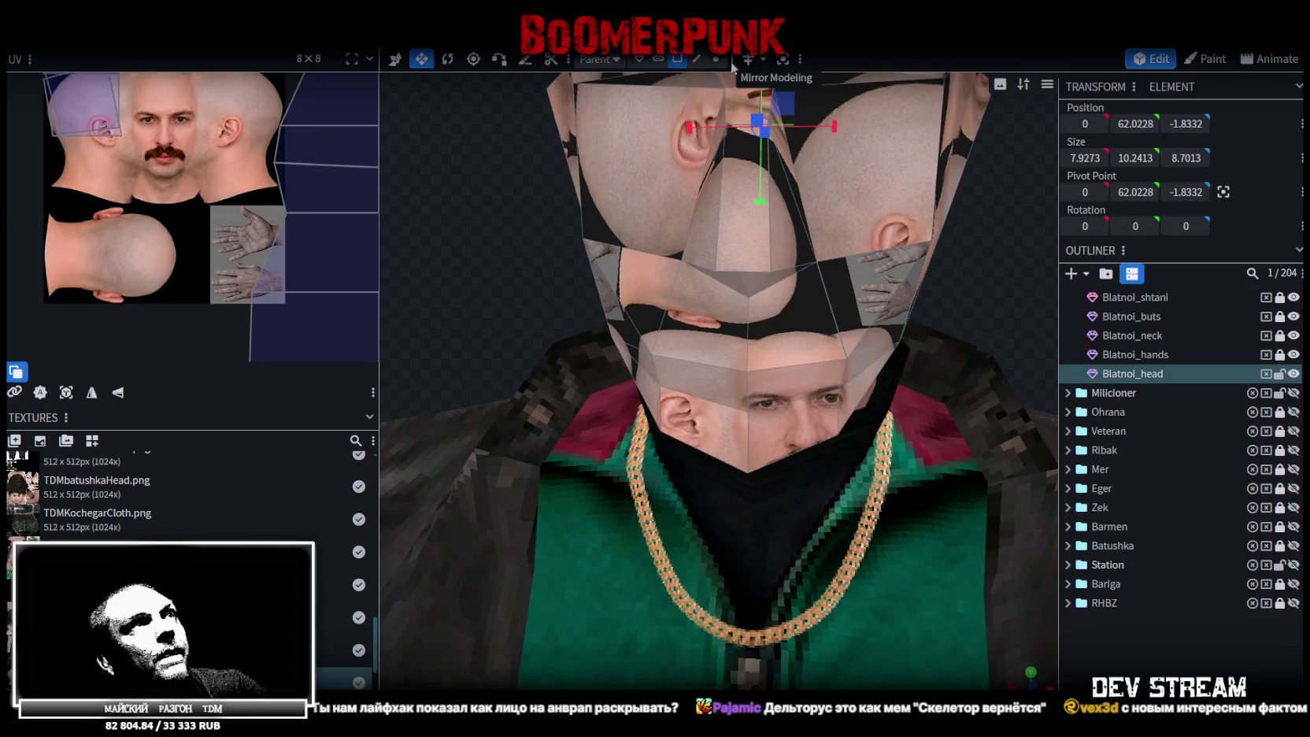
left_click(716, 59)
left_click(846, 360)
left_click_drag(829, 350, 791, 363)
mouse_move(971, 326)
left_mouse_down()
mouse_move(957, 261)
mouse_move(844, 269)
mouse_move(808, 291)
mouse_move(835, 355)
mouse_move(1014, 286)
left_mouse_up()
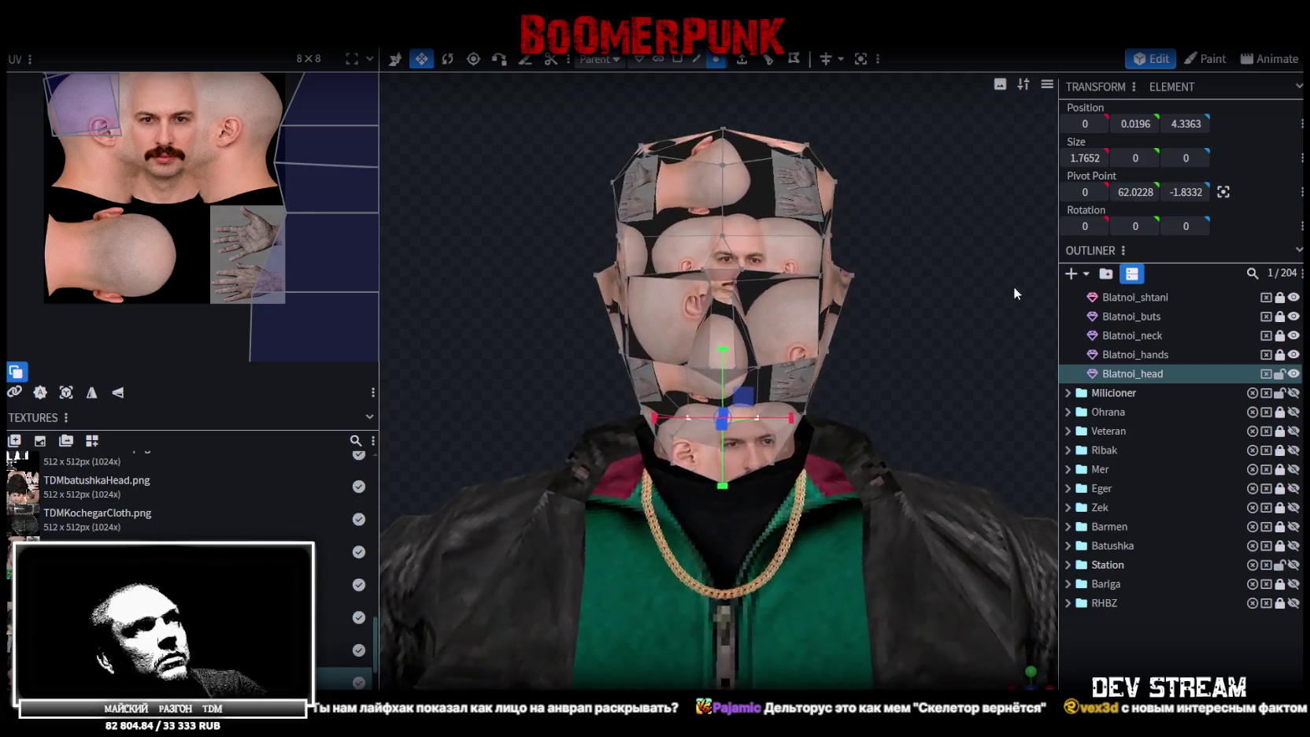
Step: Select a head face, then box-select the entire head mesh
left_click(740, 277)
mouse_move(771, 282)
left_mouse_down()
mouse_move(765, 312)
mouse_move(733, 323)
mouse_move(885, 209)
left_mouse_up()
mouse_move(901, 156)
left_mouse_down()
mouse_move(676, 372)
mouse_move(670, 502)
mouse_move(565, 380)
mouse_move(890, 416)
mouse_move(979, 440)
mouse_move(815, 427)
left_mouse_up()
scroll(315, 264, "down", 3)
Step: Reproject the head's UVs from a left-facing view of the model
scroll(315, 264, "down", 2)
middle_click_drag(315, 263, 275, 180)
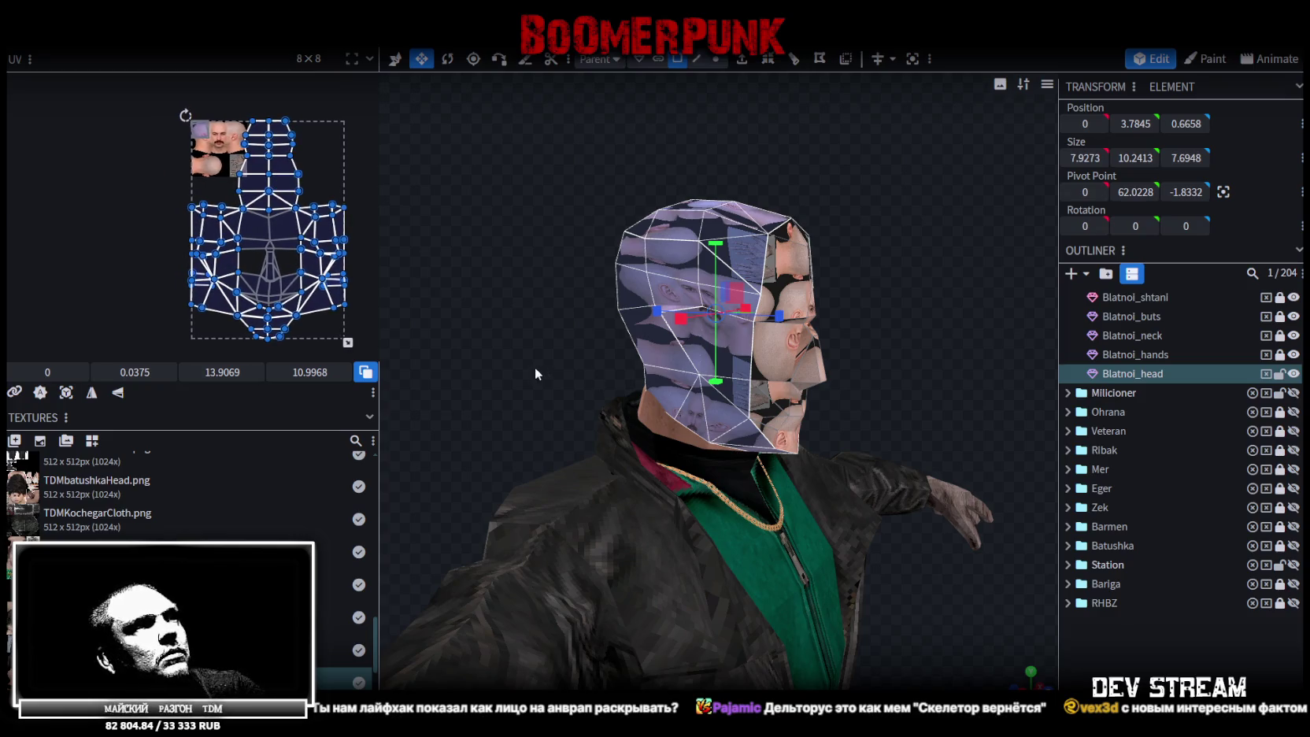
left_click_drag(897, 338, 990, 661)
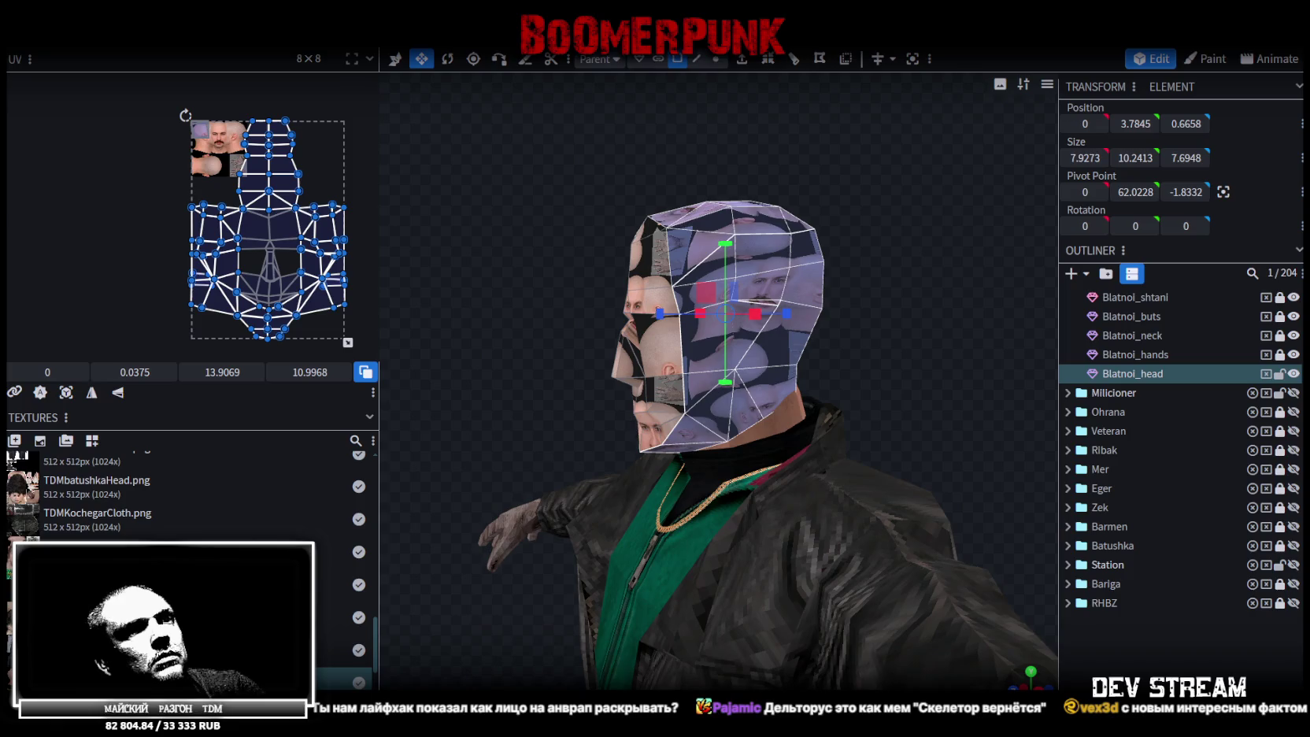
scroll(718, 378, "up", 3)
left_click(68, 393)
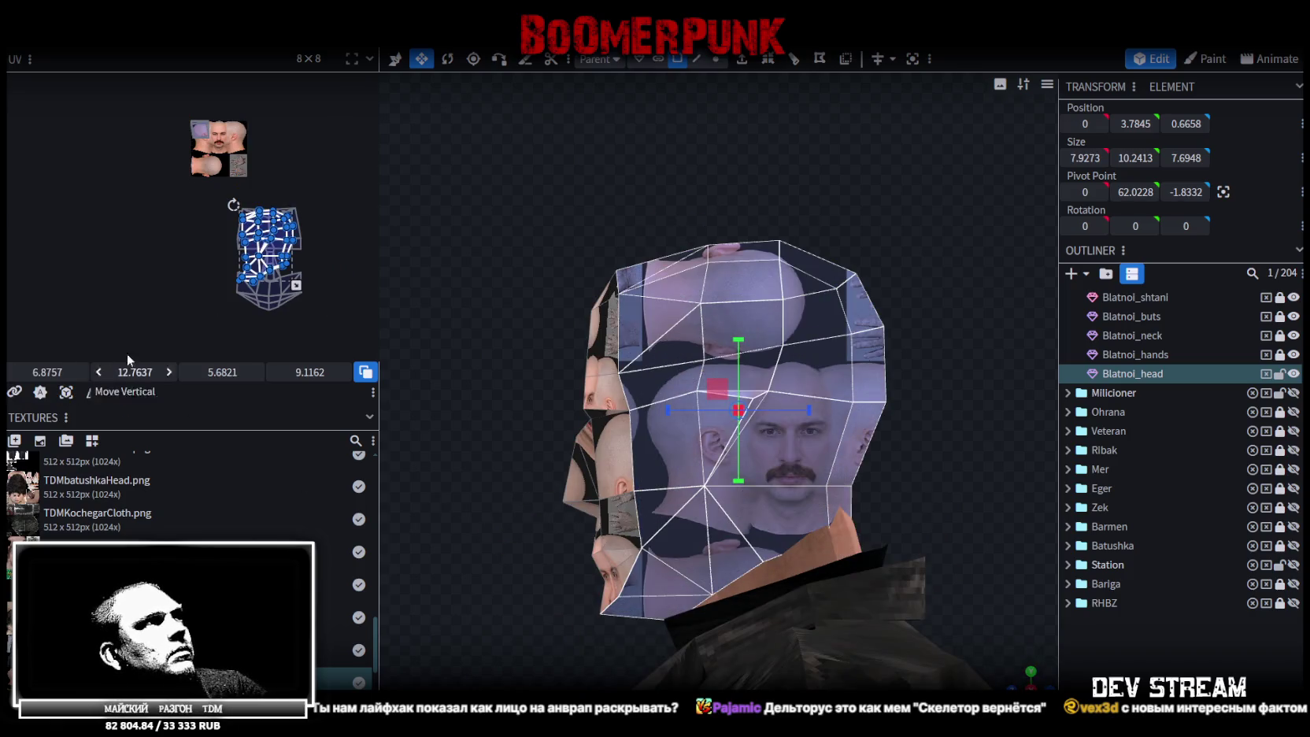
scroll(282, 217, "up", 2)
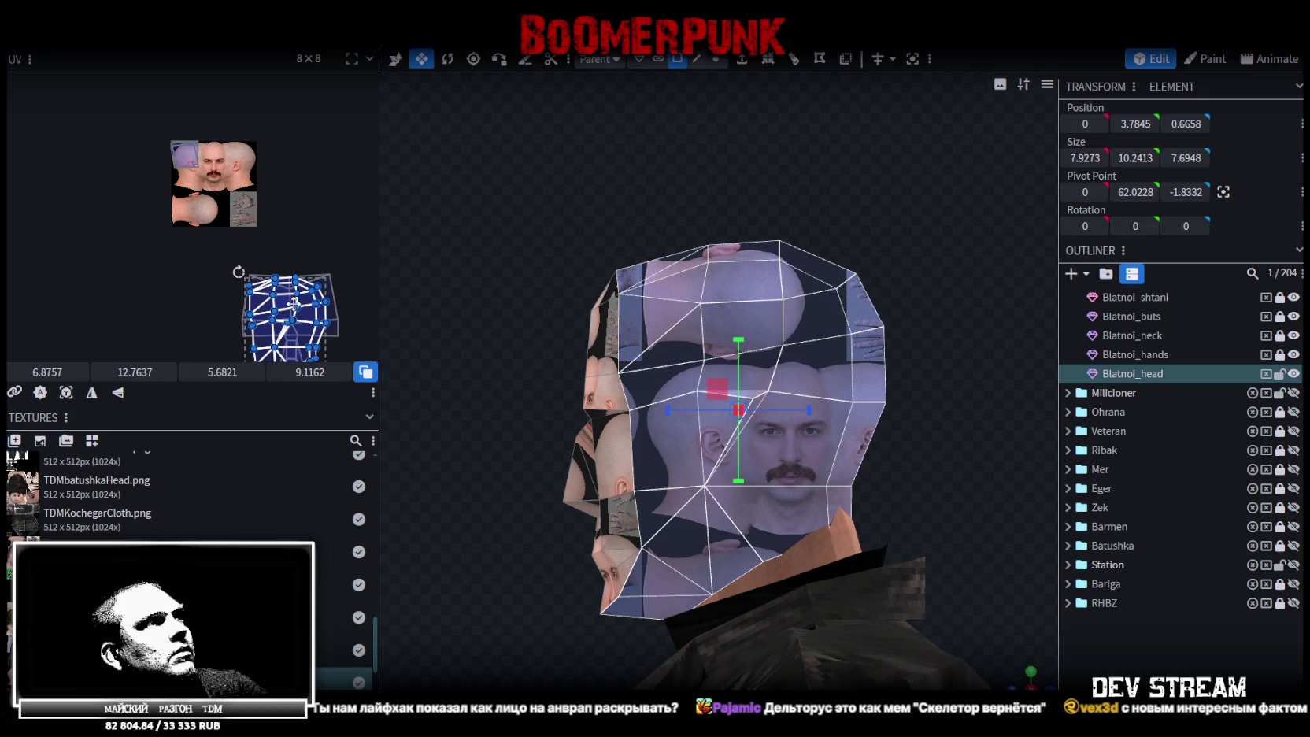
Step: Move the UV island onto the hand texture, shrink it into that corner, and select a nose face
left_click_drag(281, 273, 227, 154)
scroll(258, 197, "up", 3)
mouse_move(259, 285)
left_mouse_down()
mouse_move(175, 218)
mouse_move(157, 137)
mouse_move(209, 196)
left_mouse_up()
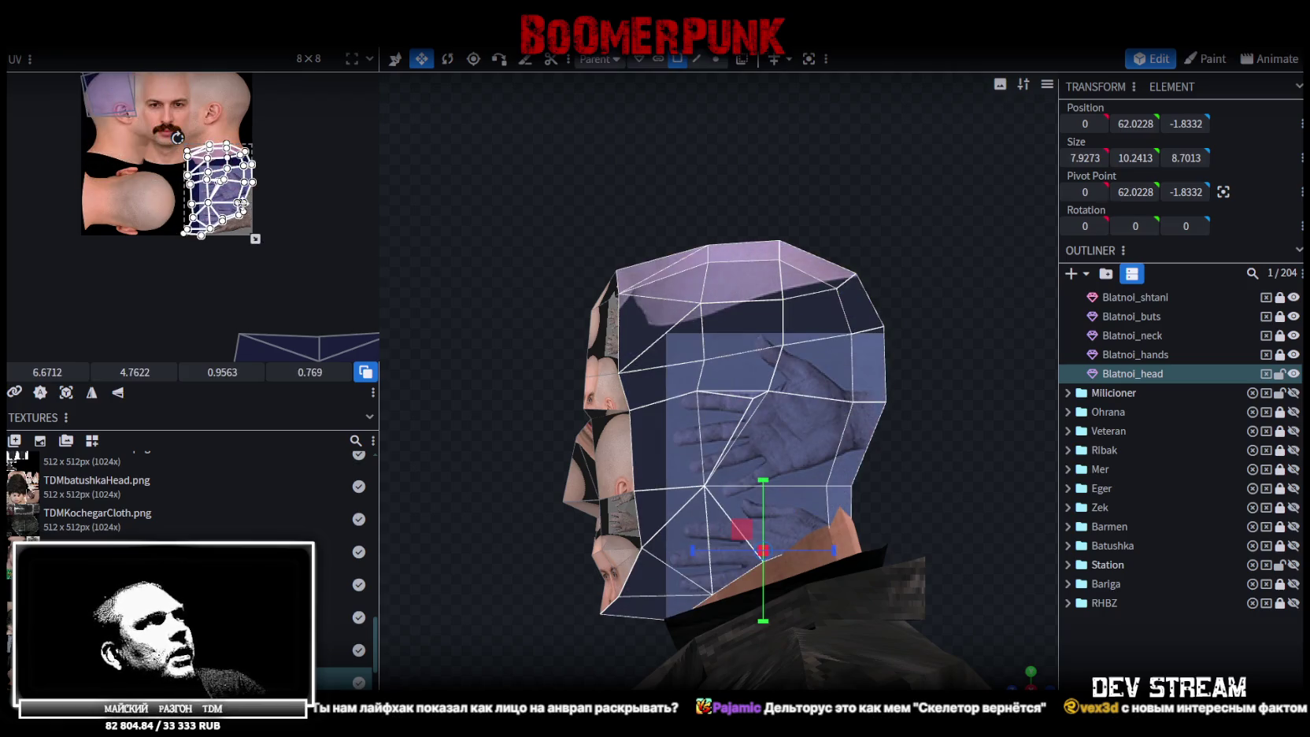
scroll(236, 237, "up", 2)
left_click_drag(236, 248, 335, 323)
left_click_drag(201, 163, 263, 248)
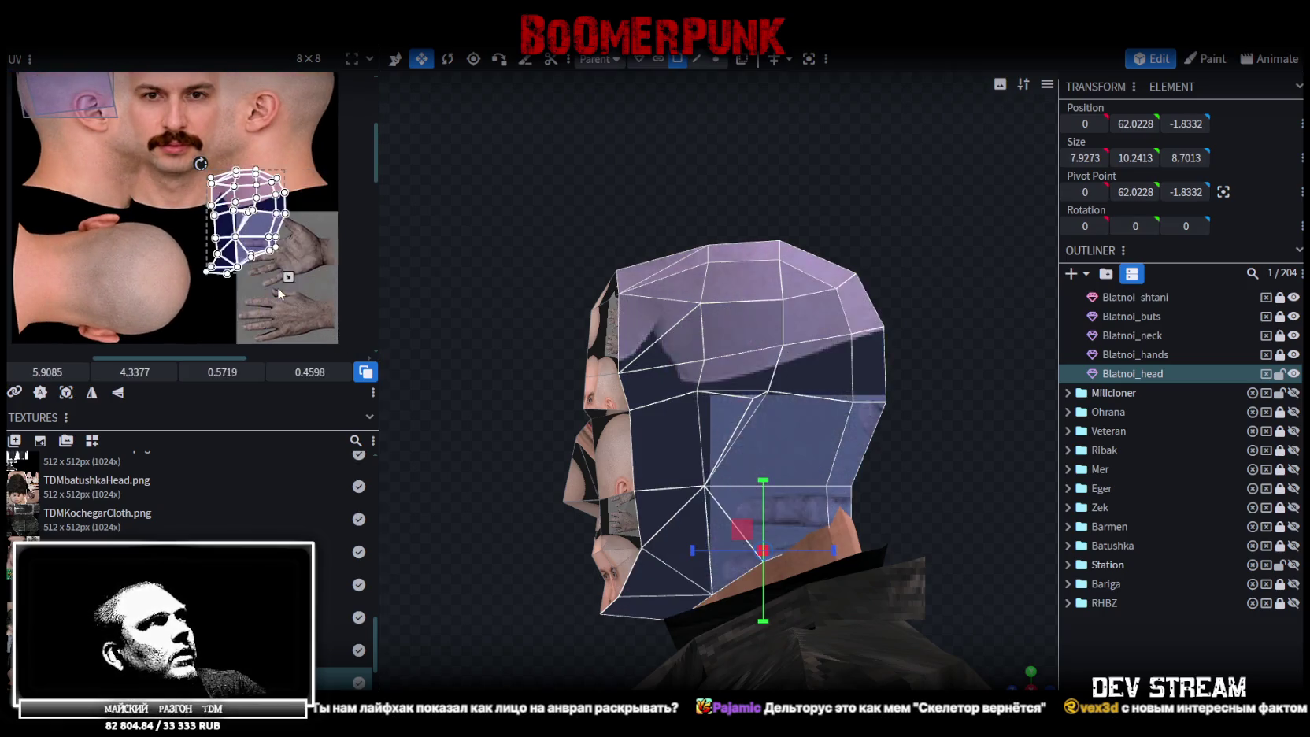
scroll(173, 213, "down", 2)
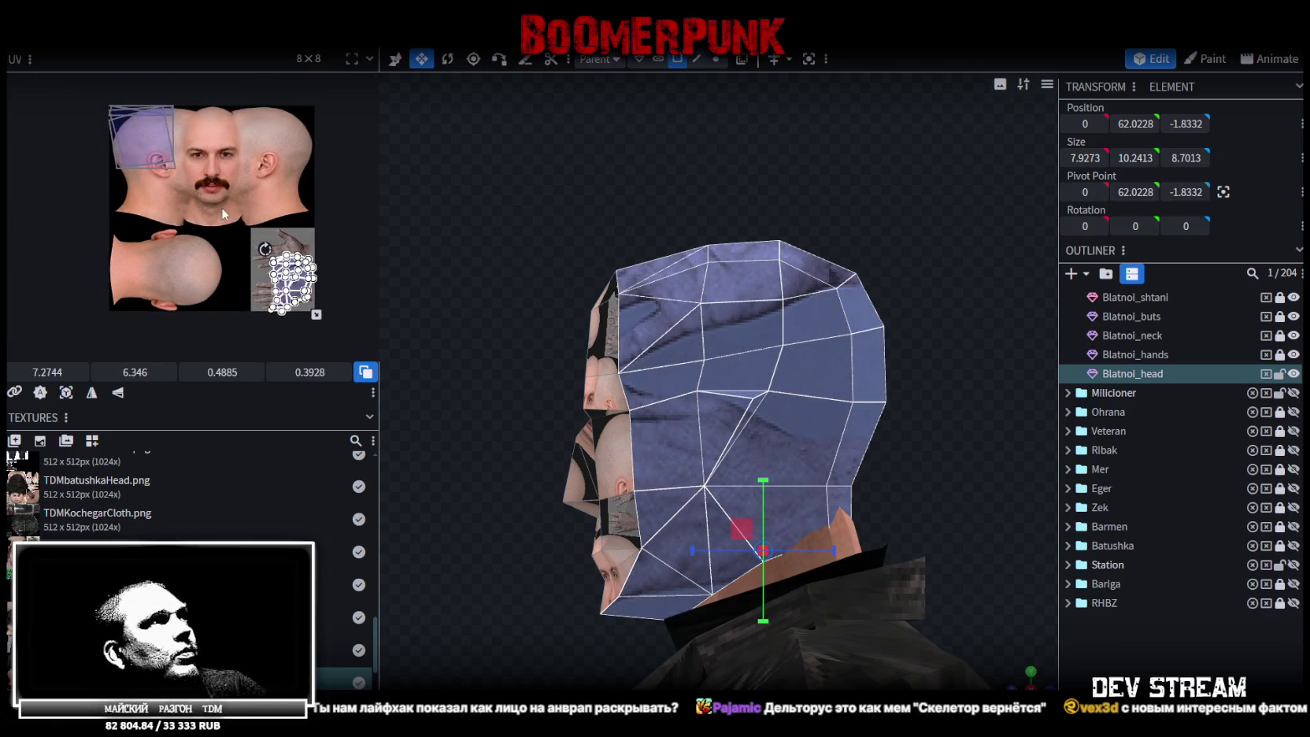
left_click(142, 133)
scroll(236, 259, "down", 2)
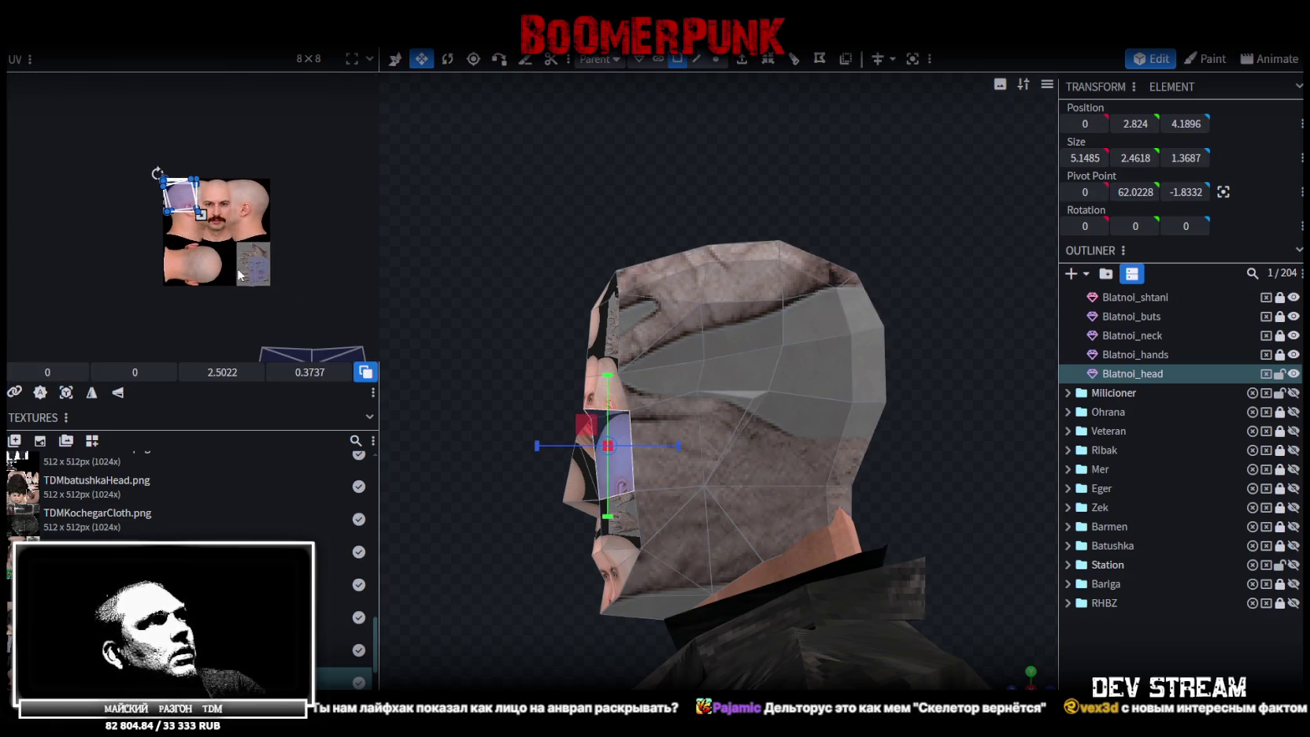
Step: Select the lower UV islands and move them up onto the texture, undoing a trial shrink
scroll(306, 169, "down", 2)
scroll(277, 201, "down", 1)
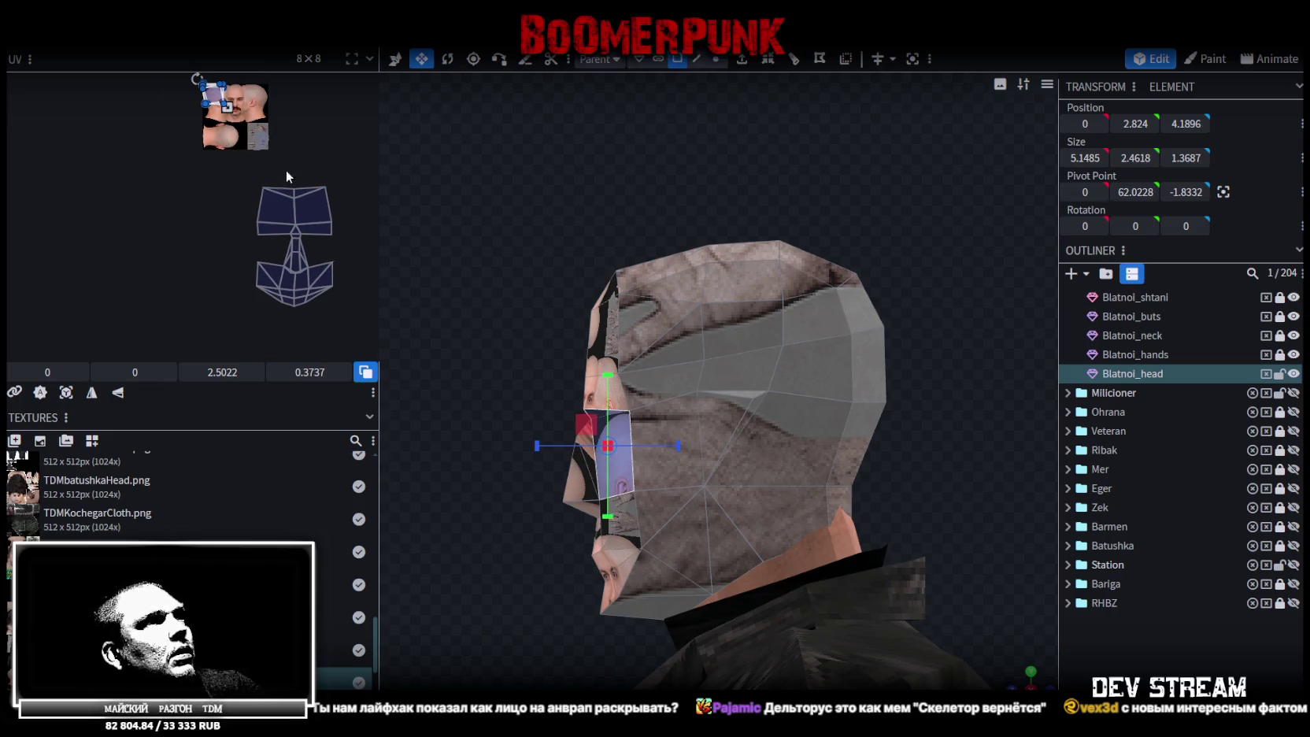
scroll(562, 355, "down", 2)
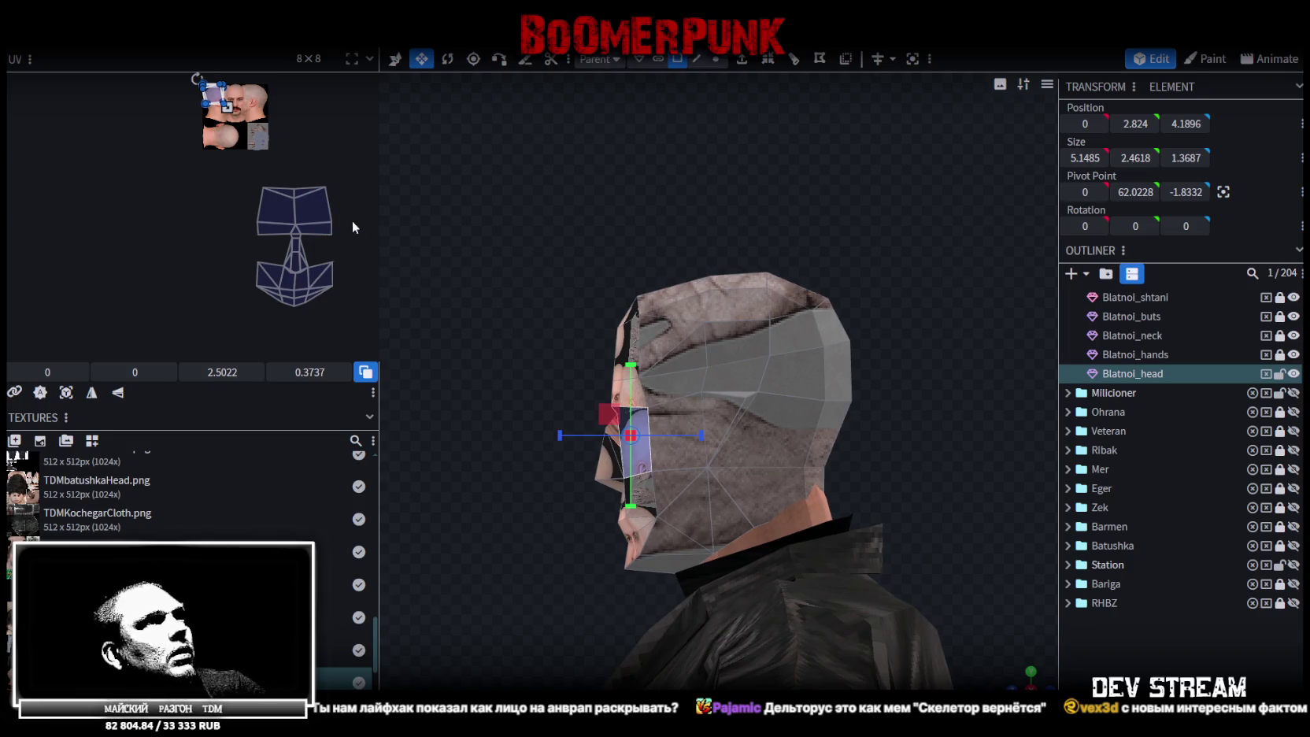
scroll(565, 424, "up", 1)
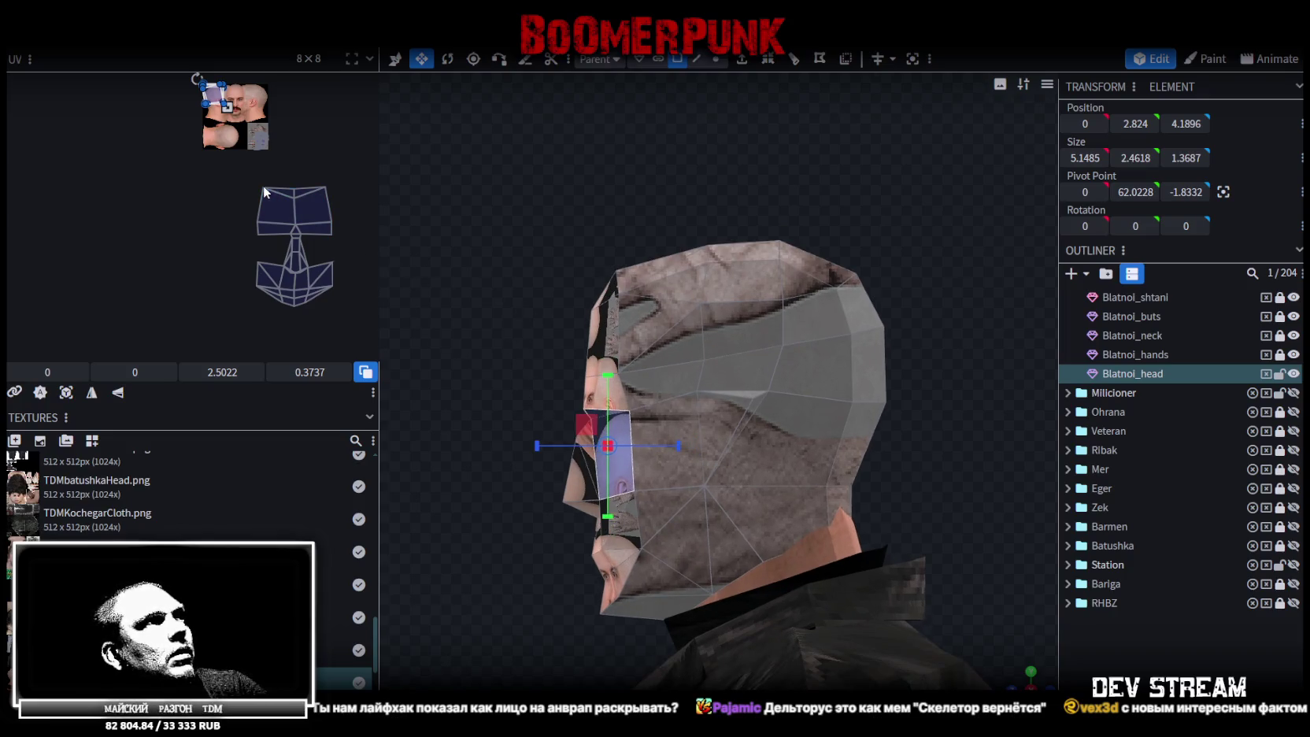
scroll(260, 154, "up", 2)
scroll(274, 157, "up", 1)
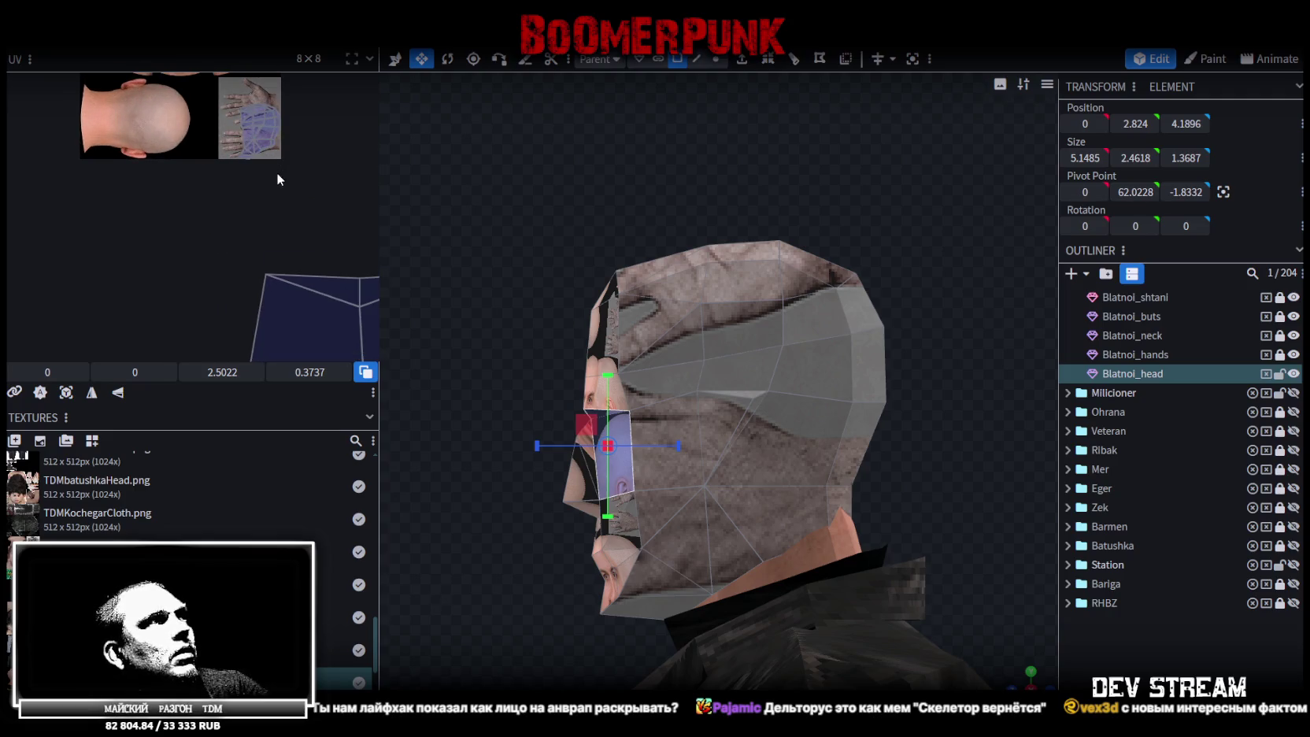
scroll(315, 197, "down", 1)
scroll(300, 163, "down", 1)
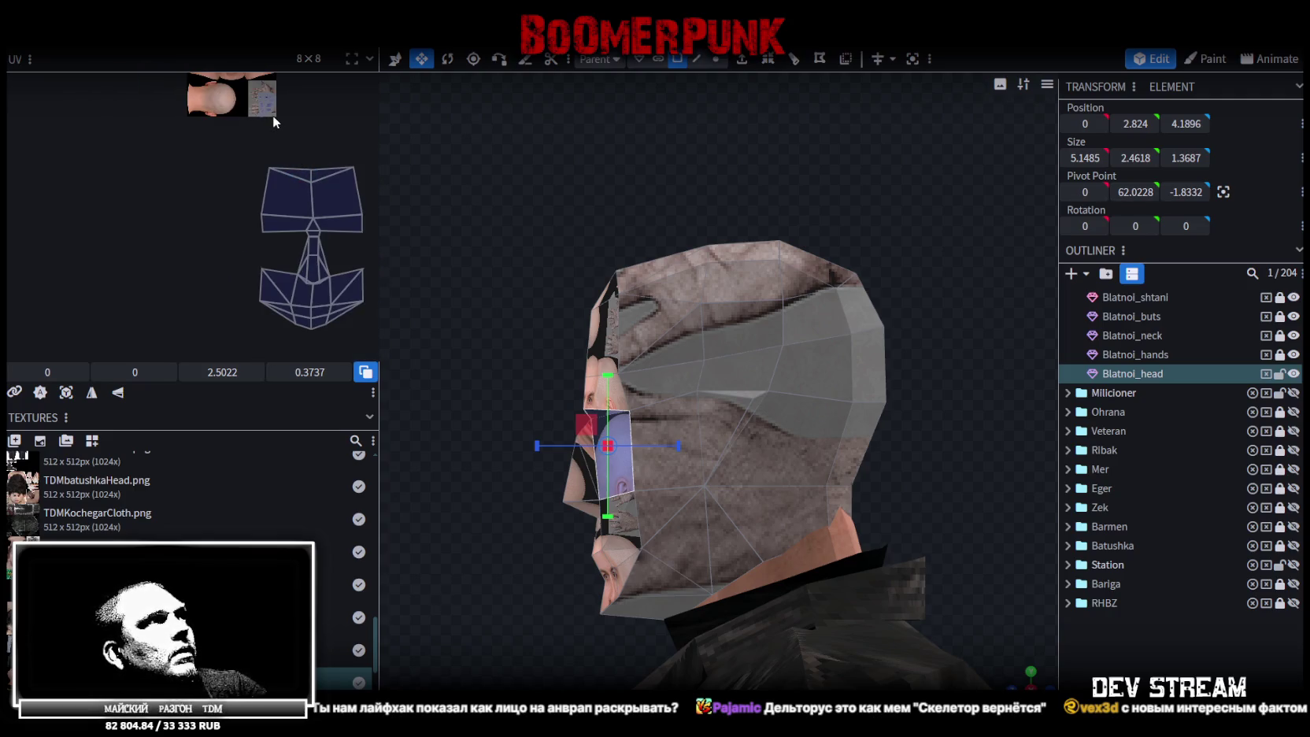
left_click_drag(271, 116, 356, 342)
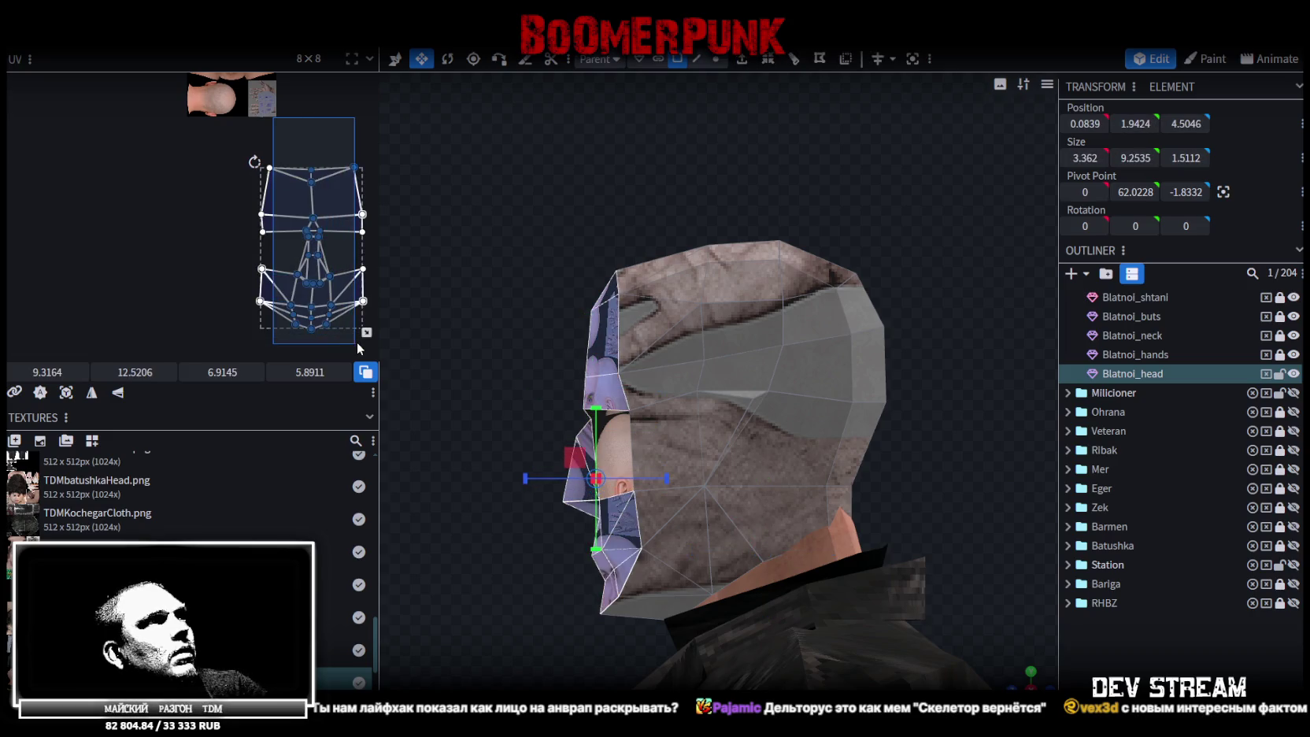
left_click_drag(330, 251, 308, 204)
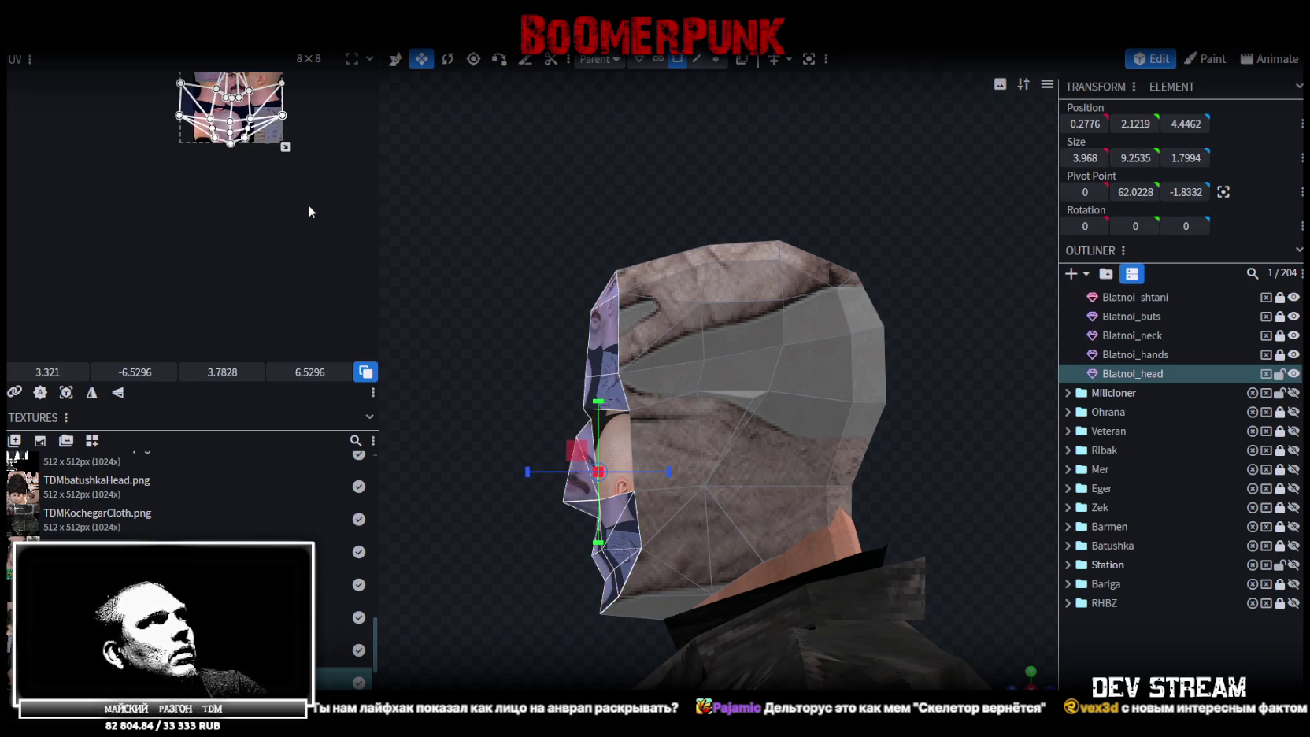
middle_click_drag(308, 204, 341, 276)
left_click_drag(326, 242, 246, 100)
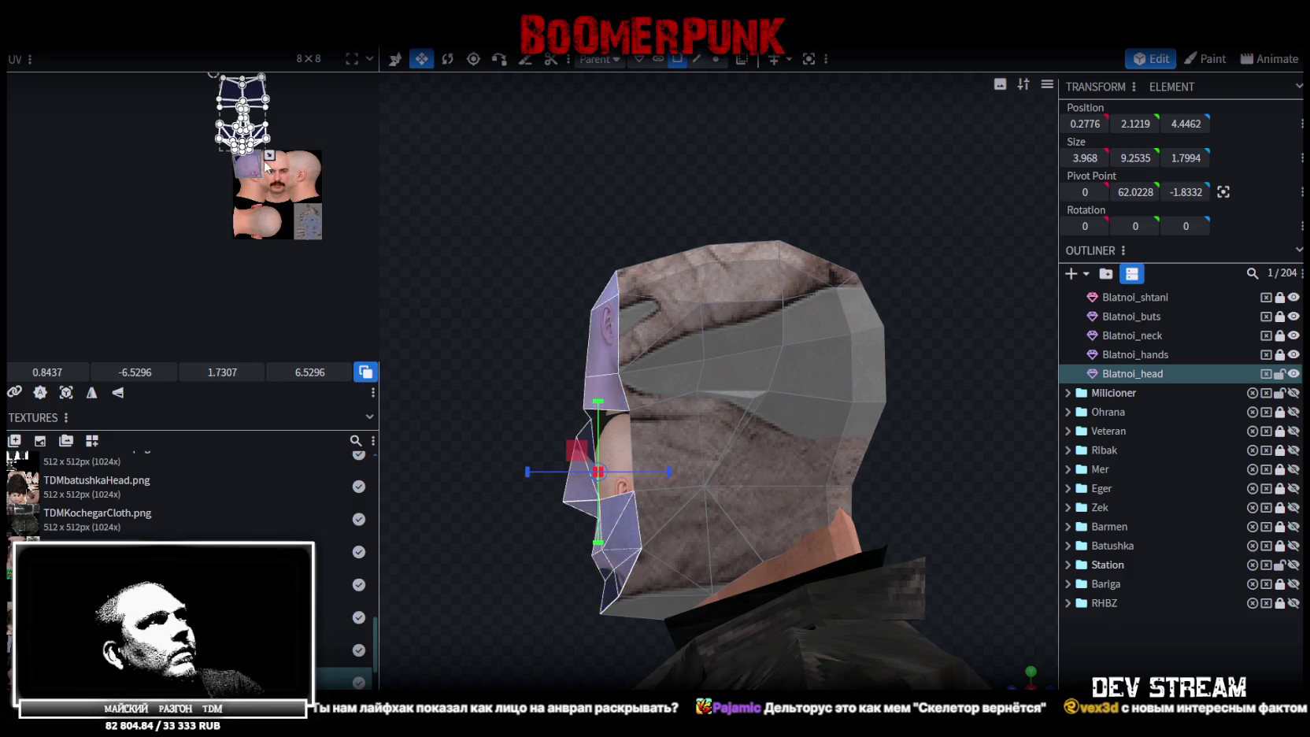
key("ctrl+z")
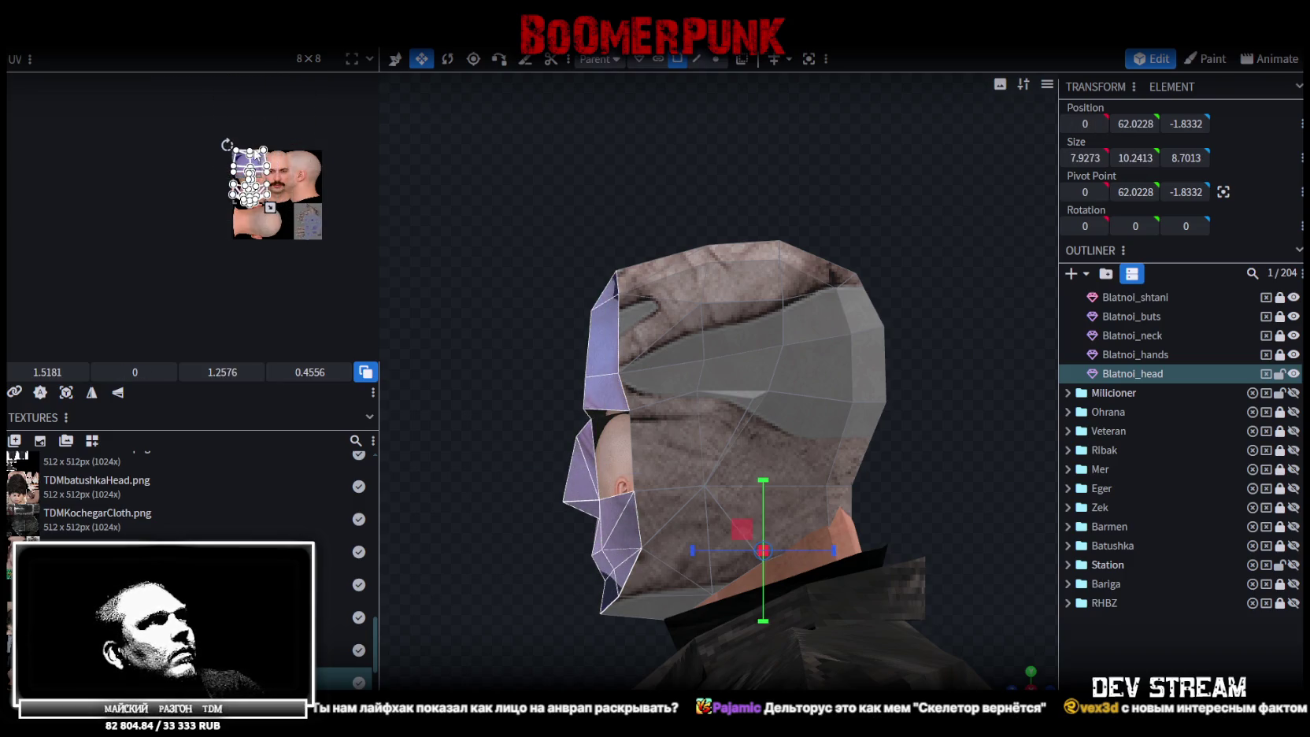
Step: Select all front faces and re-project their UVs from the front view
scroll(276, 205, "up", 2)
scroll(272, 228, "up", 1)
key("ctrl+a")
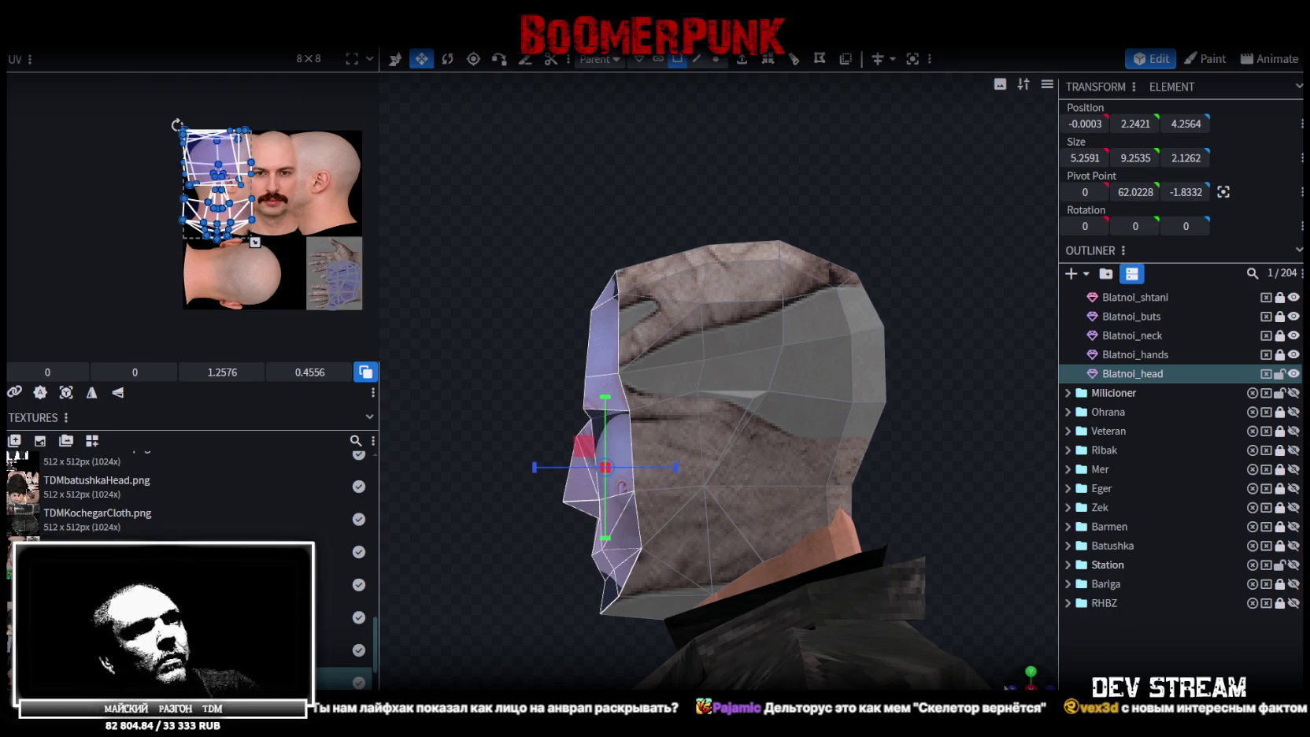
key("KP_1")
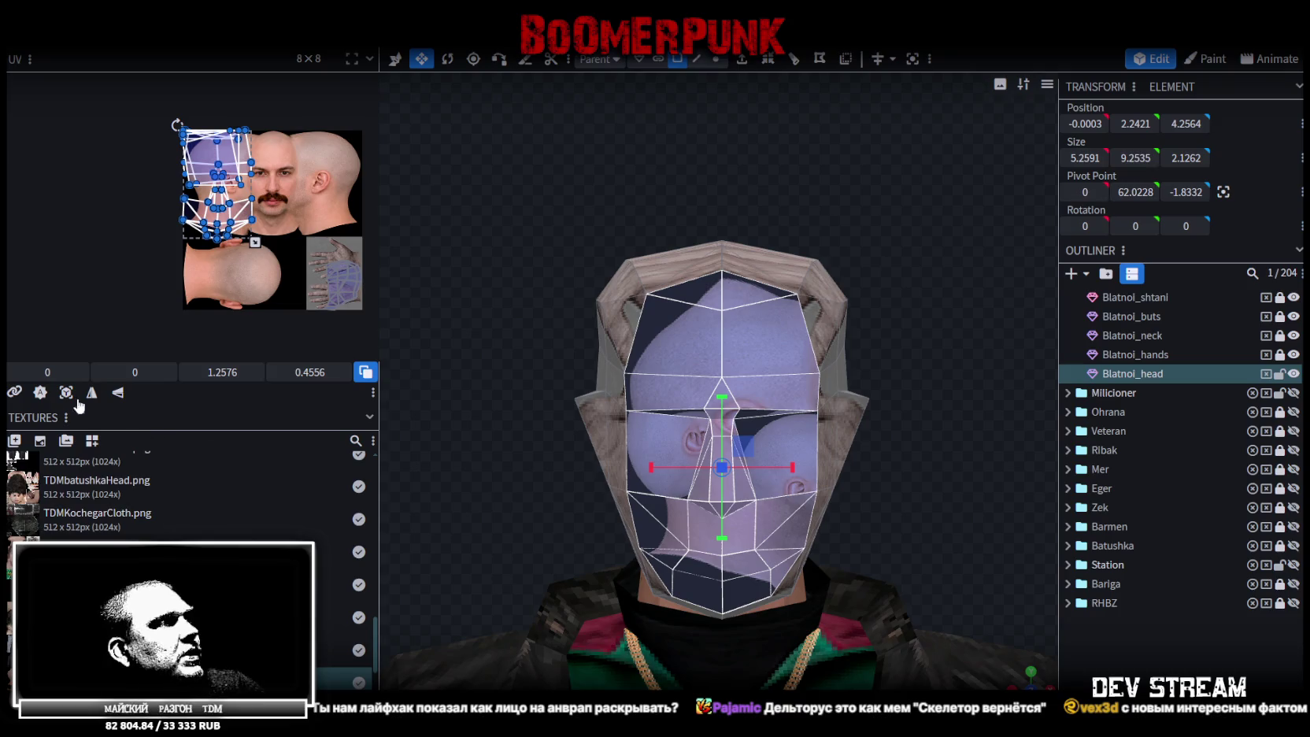
left_click(74, 397)
Step: Scale the face UV island to about half and place it over the man's face
left_click_drag(333, 341, 270, 307)
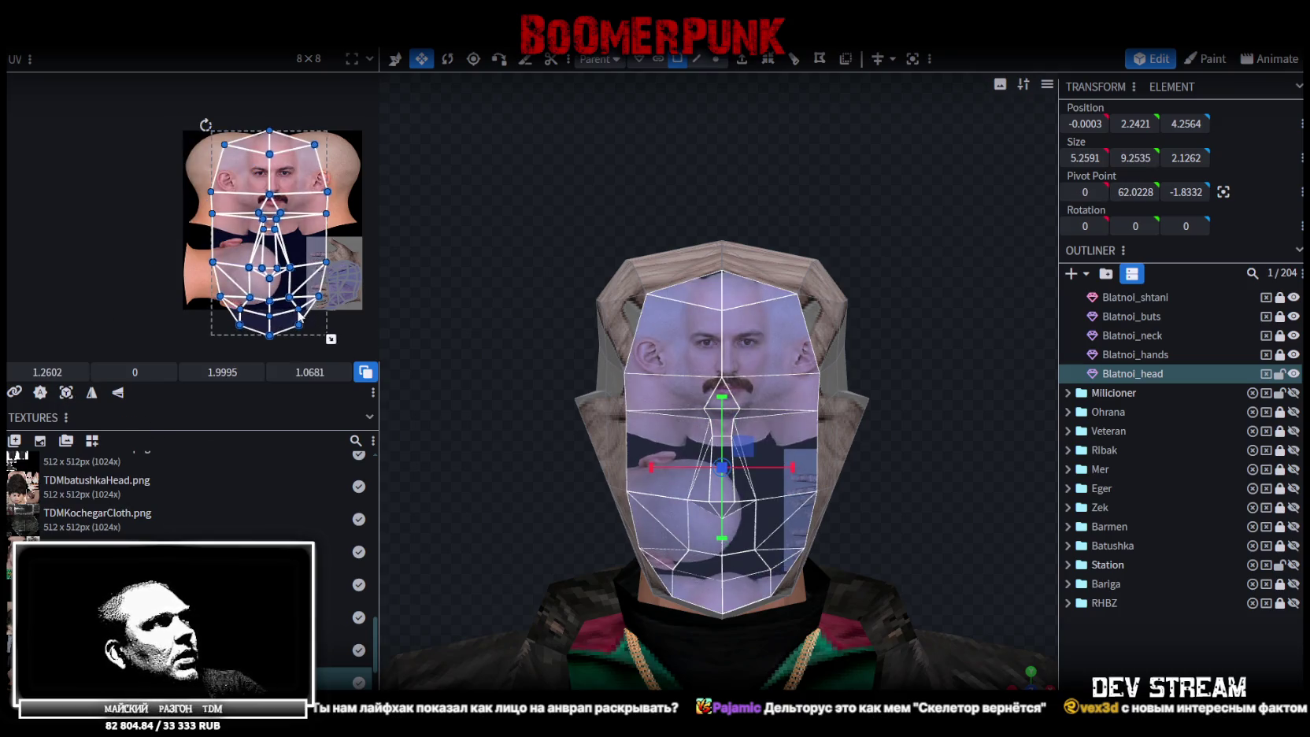
scroll(240, 146, "up", 5)
left_click_drag(241, 147, 327, 168)
mouse_move(325, 233)
middle_mouse_down()
mouse_move(297, 288)
mouse_move(328, 291)
middle_mouse_up()
scroll(297, 289, "up", 1)
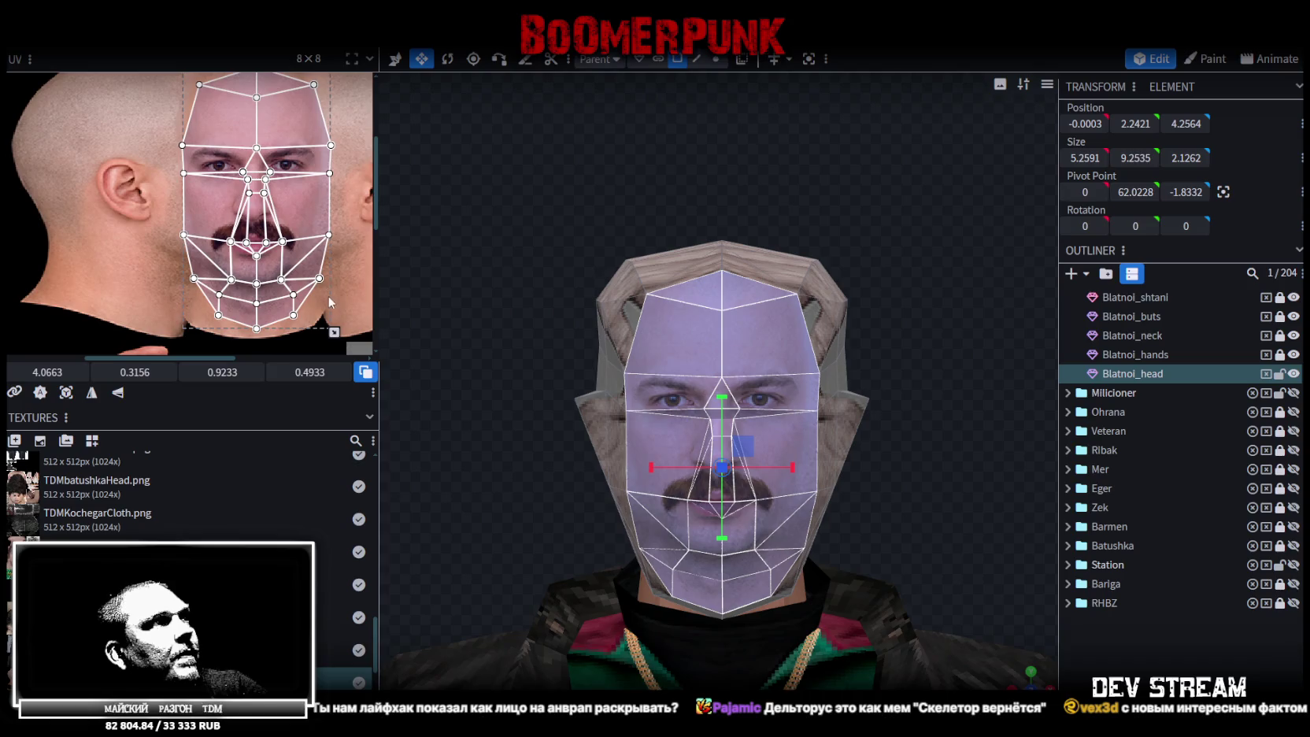
left_click_drag(334, 332, 309, 326)
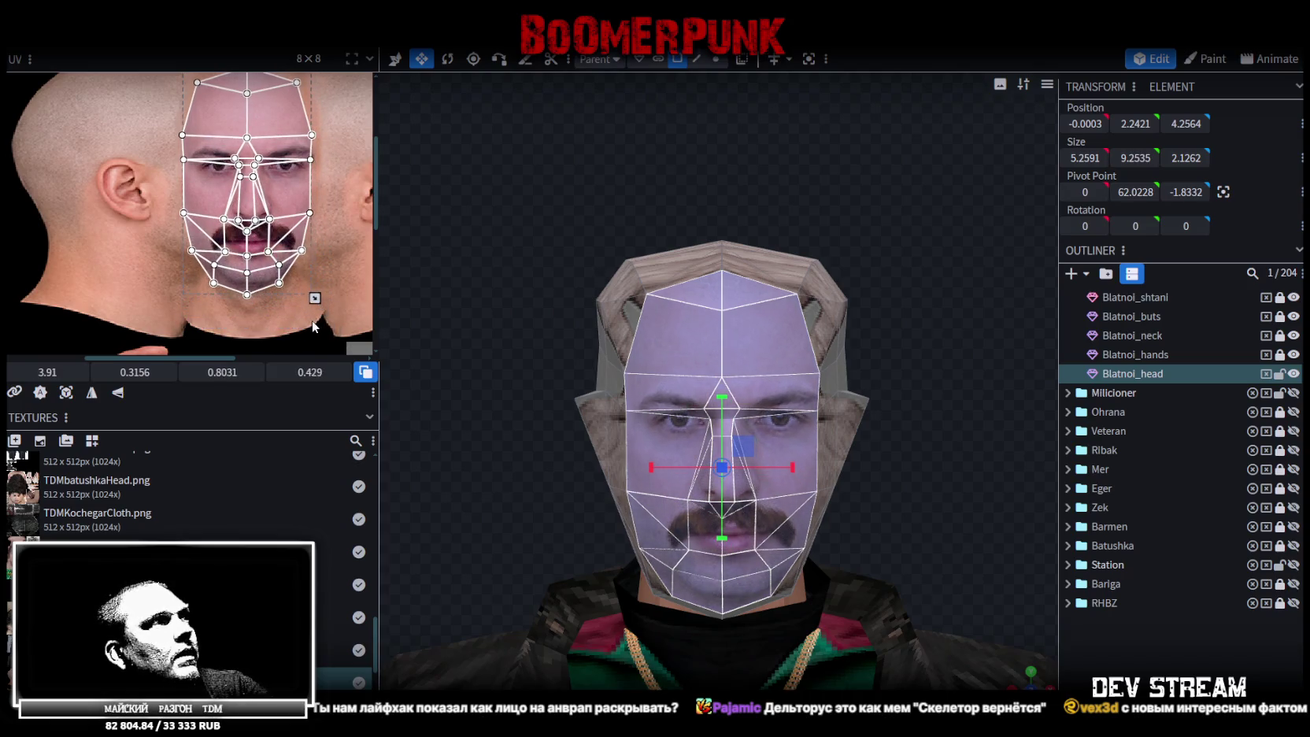
scroll(302, 263, "up", 2)
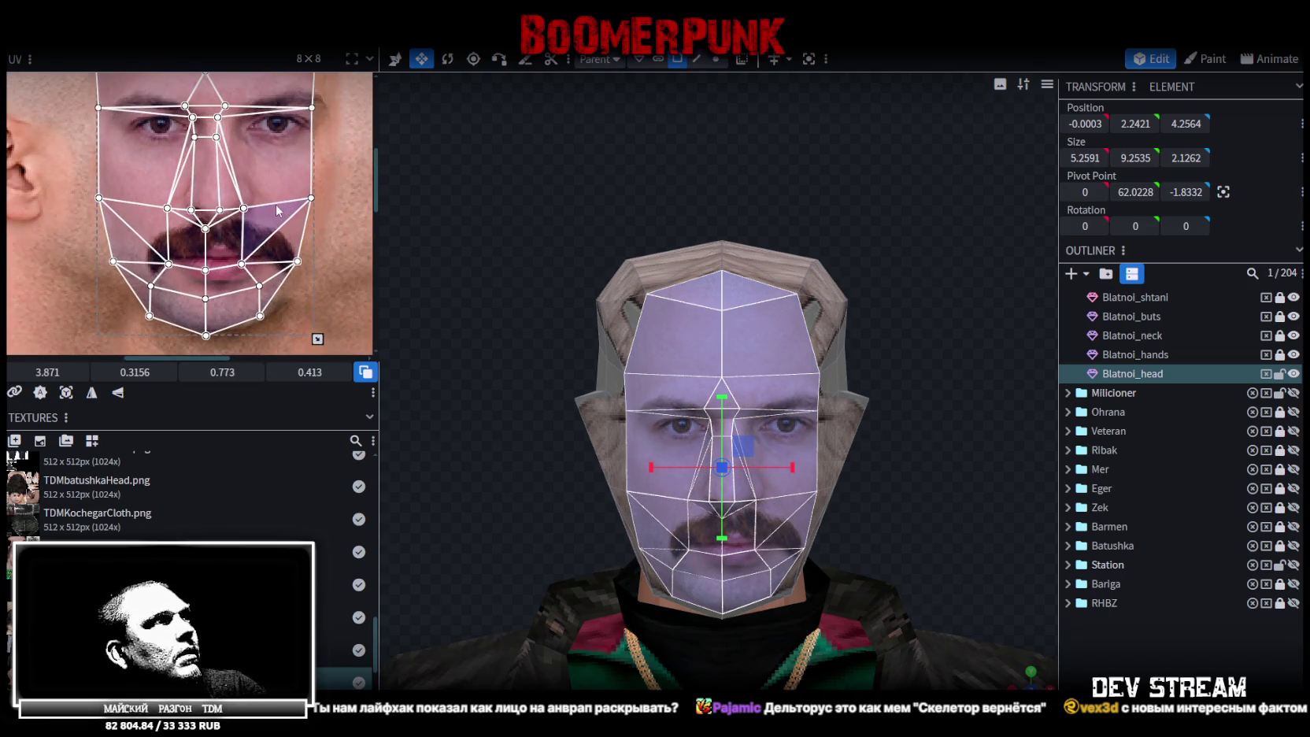
Step: Fine-tune the face UV island's position and width, then deselect to preview the textured face
left_click(223, 198)
left_click_drag(221, 199, 226, 195)
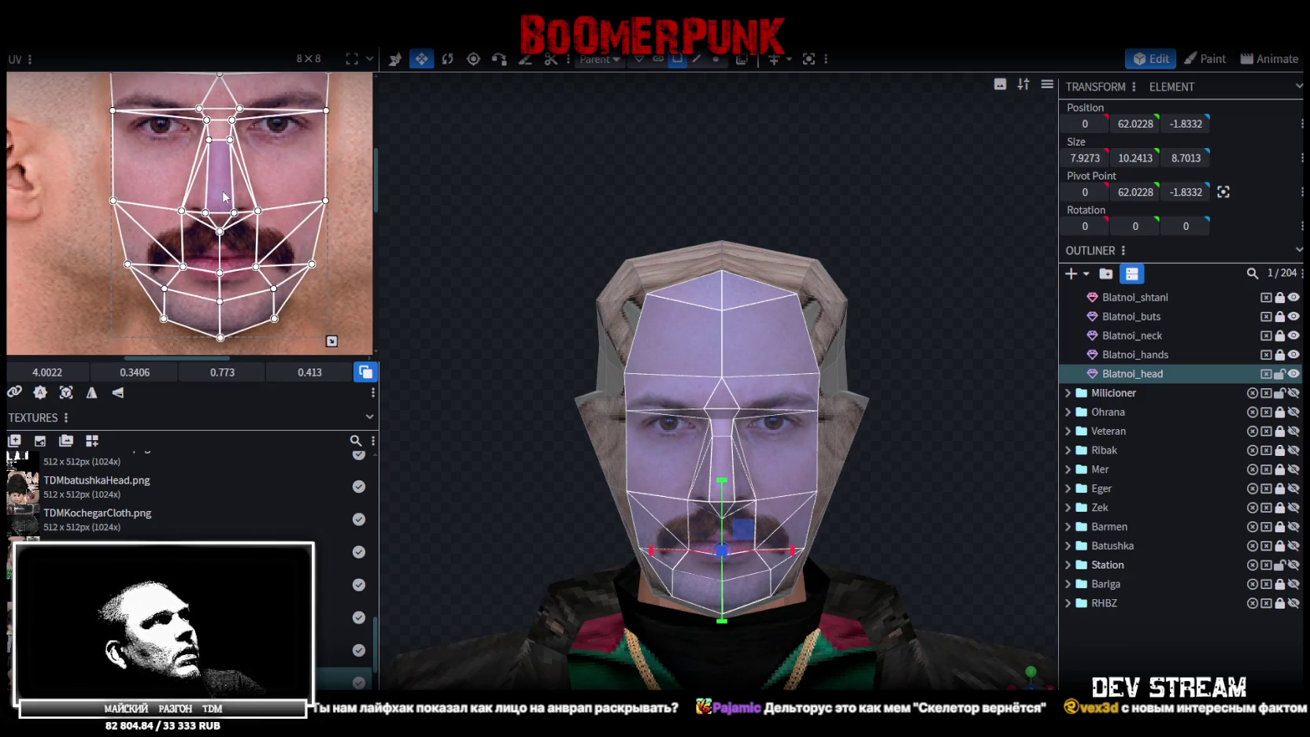
scroll(236, 236, "up", 2)
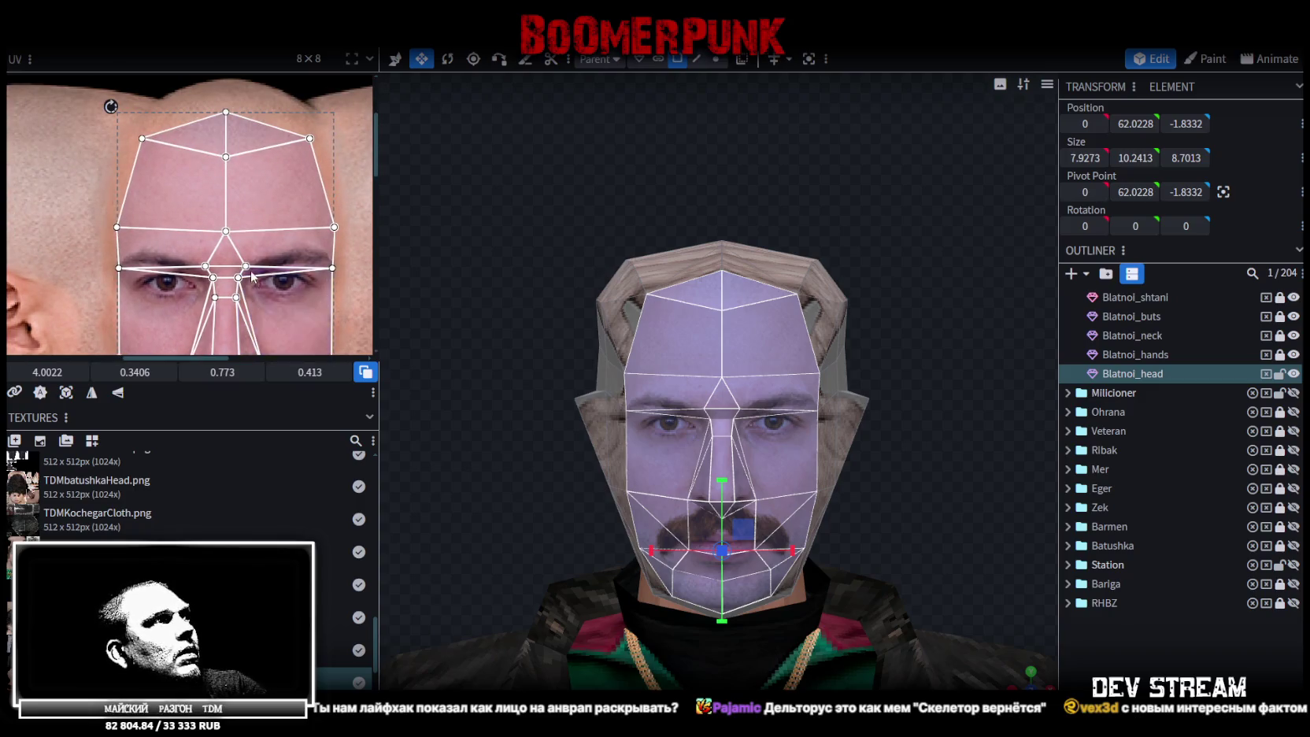
scroll(251, 270, "down", 1, "ctrl")
scroll(250, 271, "down", 1)
scroll(251, 260, "down", 1)
scroll(251, 244, "up", 1, "ctrl")
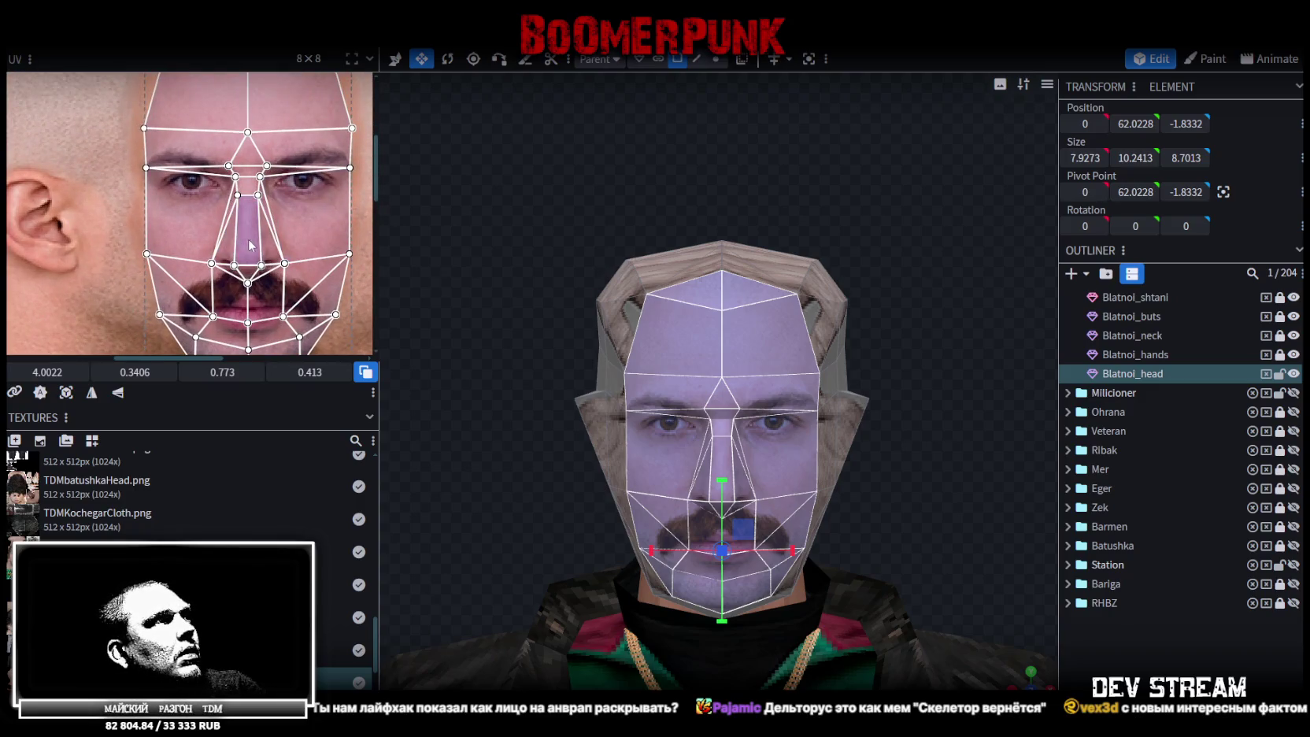
left_click_drag(250, 246, 241, 245)
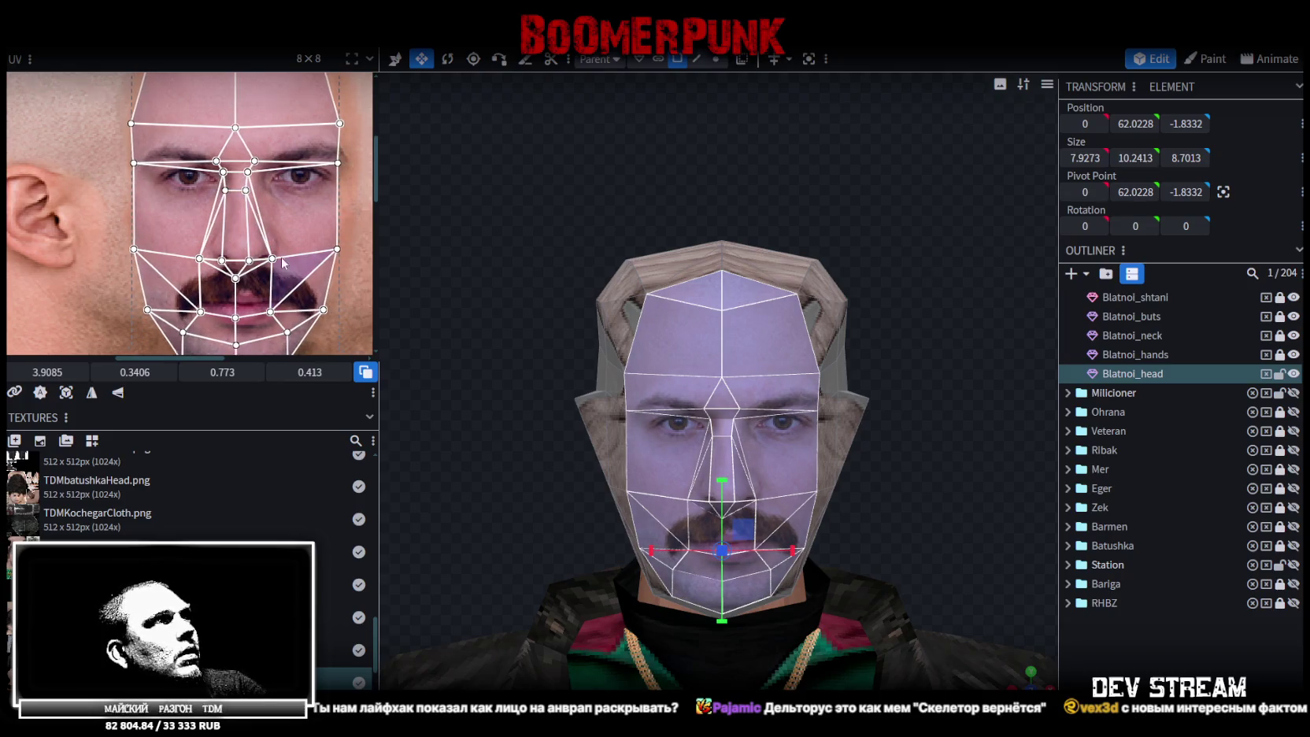
scroll(283, 303, "down", 1)
left_click_drag(283, 341, 302, 338)
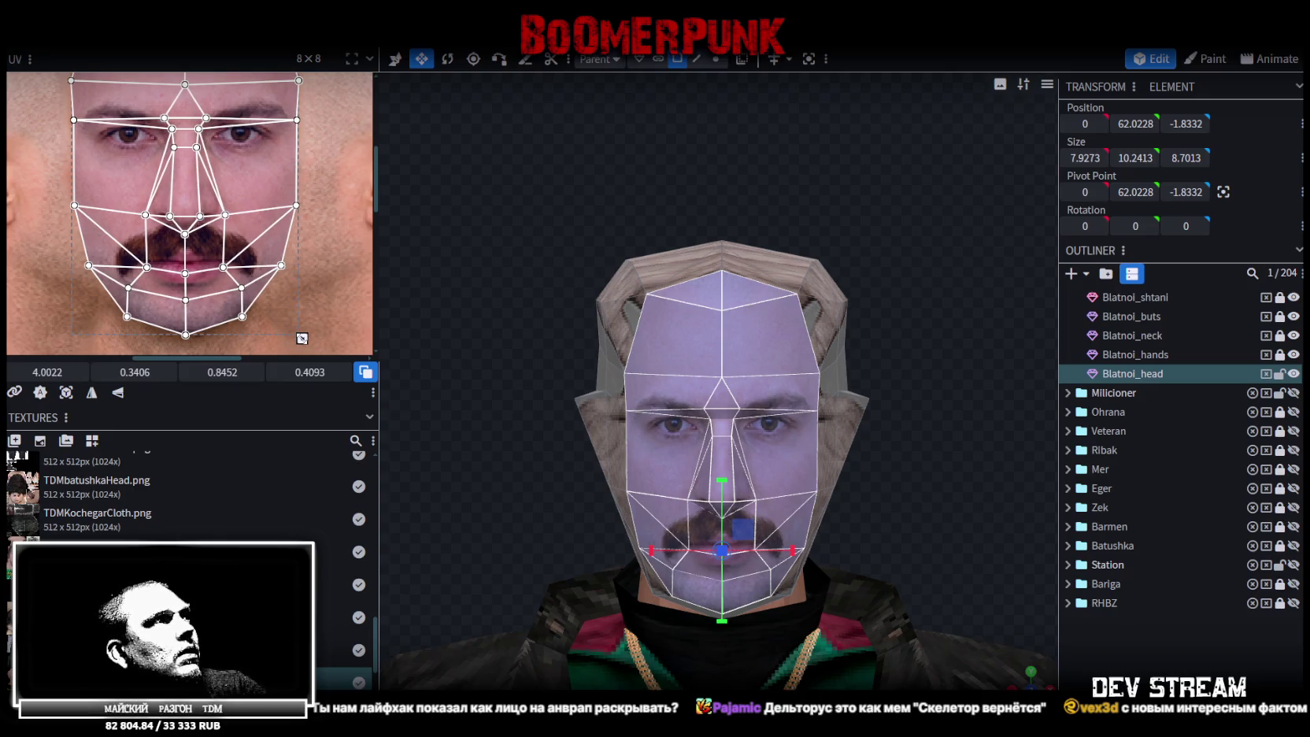
left_click_drag(246, 197, 245, 192)
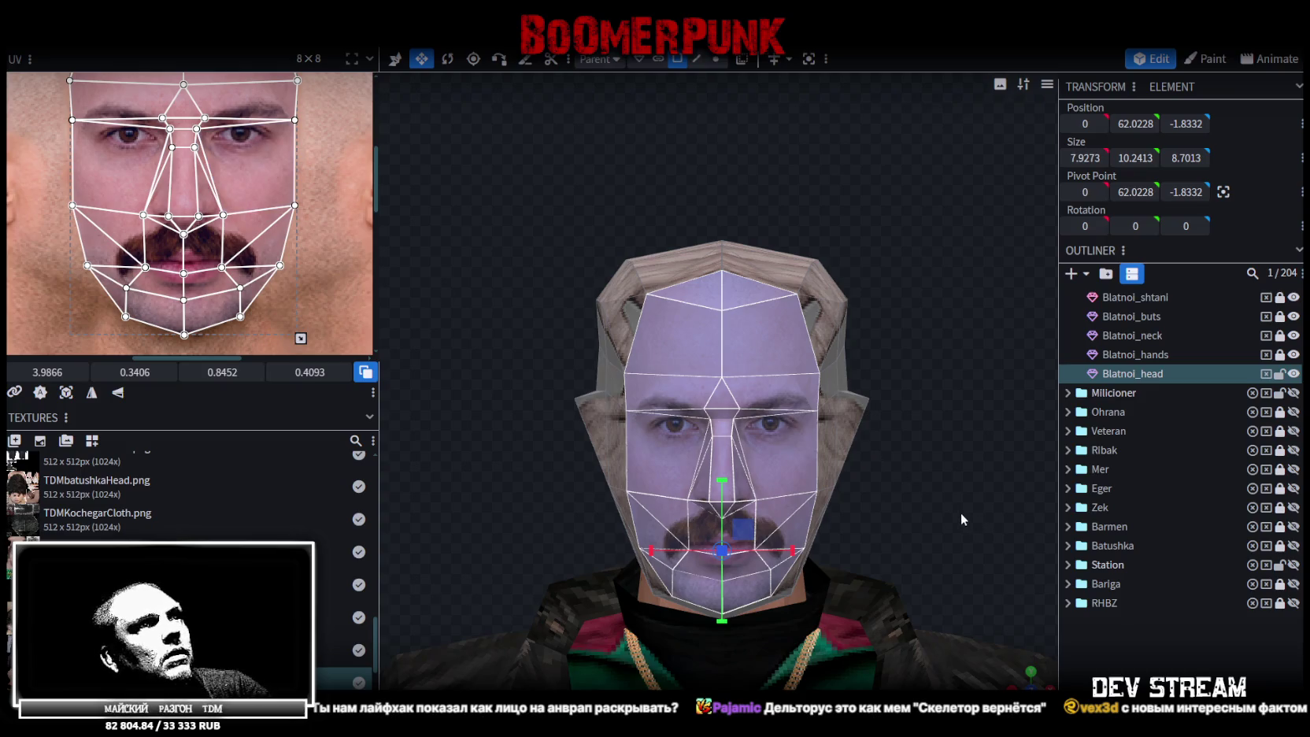
scroll(922, 491, "down", 1)
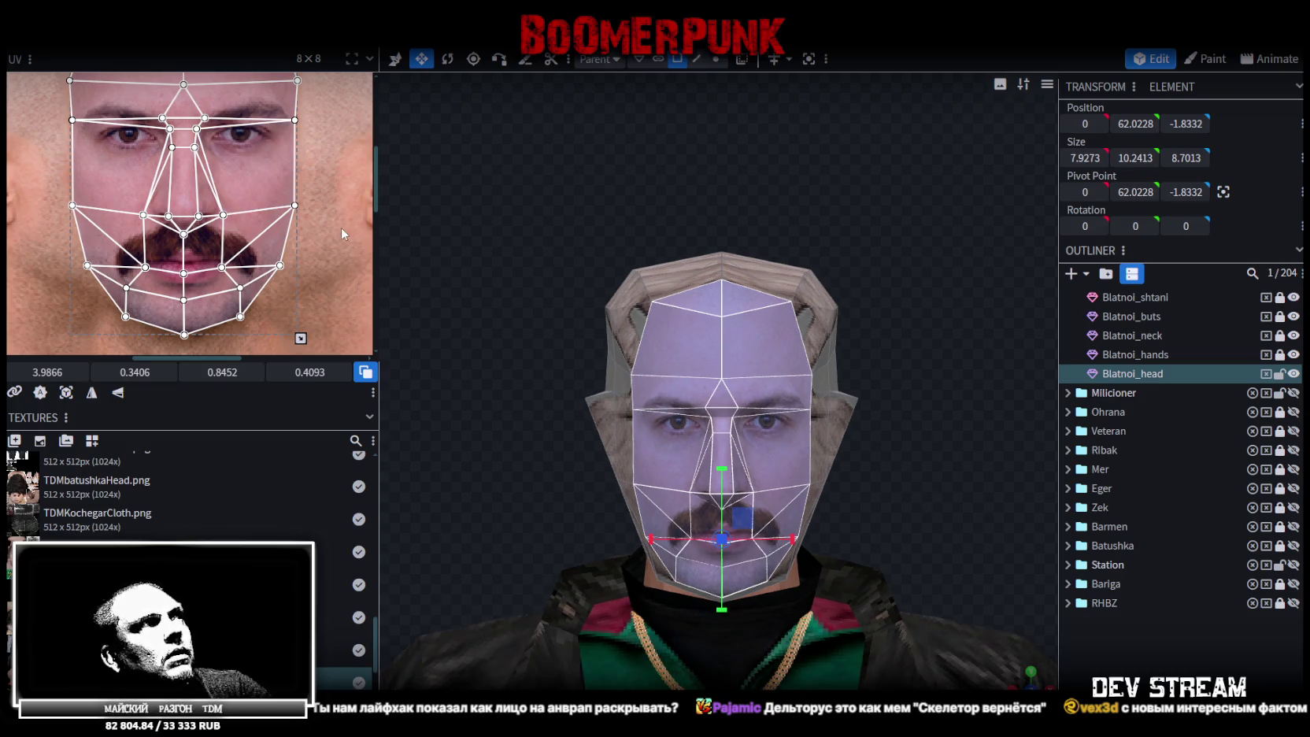
left_click(936, 446)
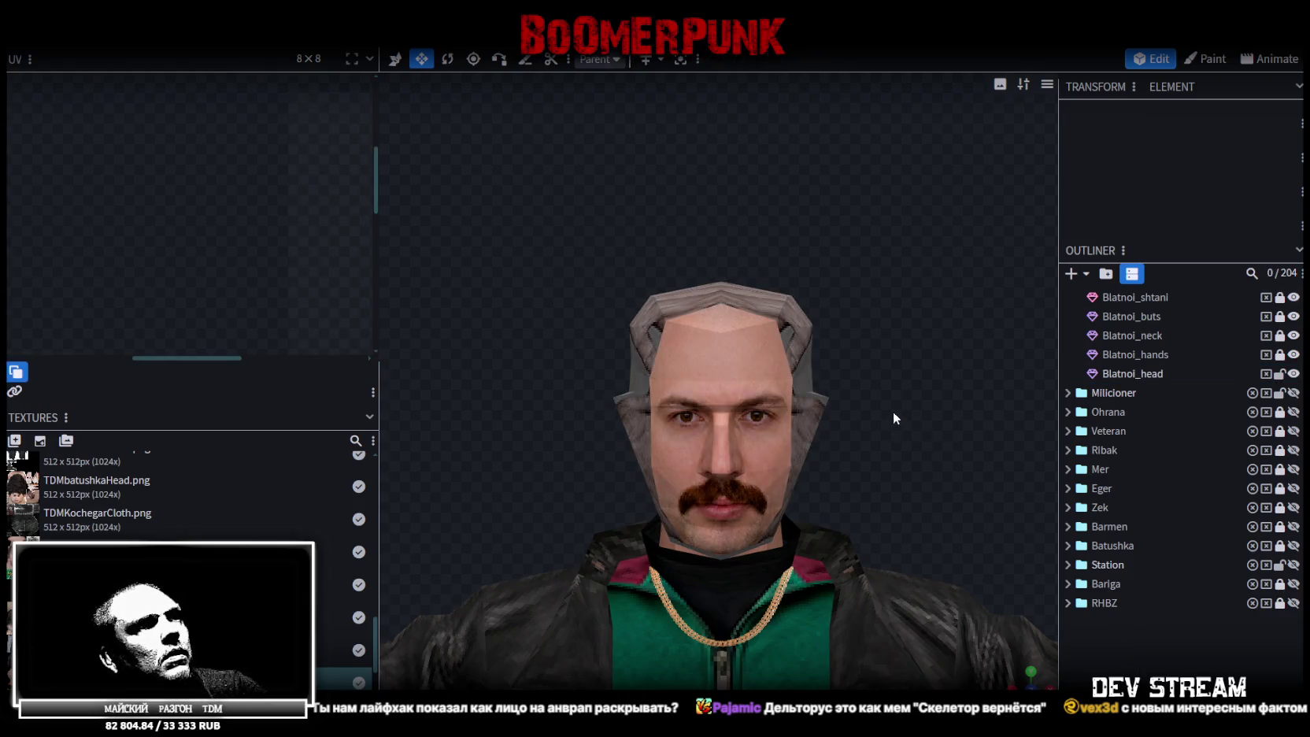
Step: Reselect Blatnoi_head and select the faces around the mouth in the UV editor
mouse_move(1030, 681)
left_mouse_down()
mouse_move(971, 541)
mouse_move(775, 498)
mouse_move(948, 524)
left_mouse_up()
left_click(739, 557)
scroll(186, 245, "up", 2)
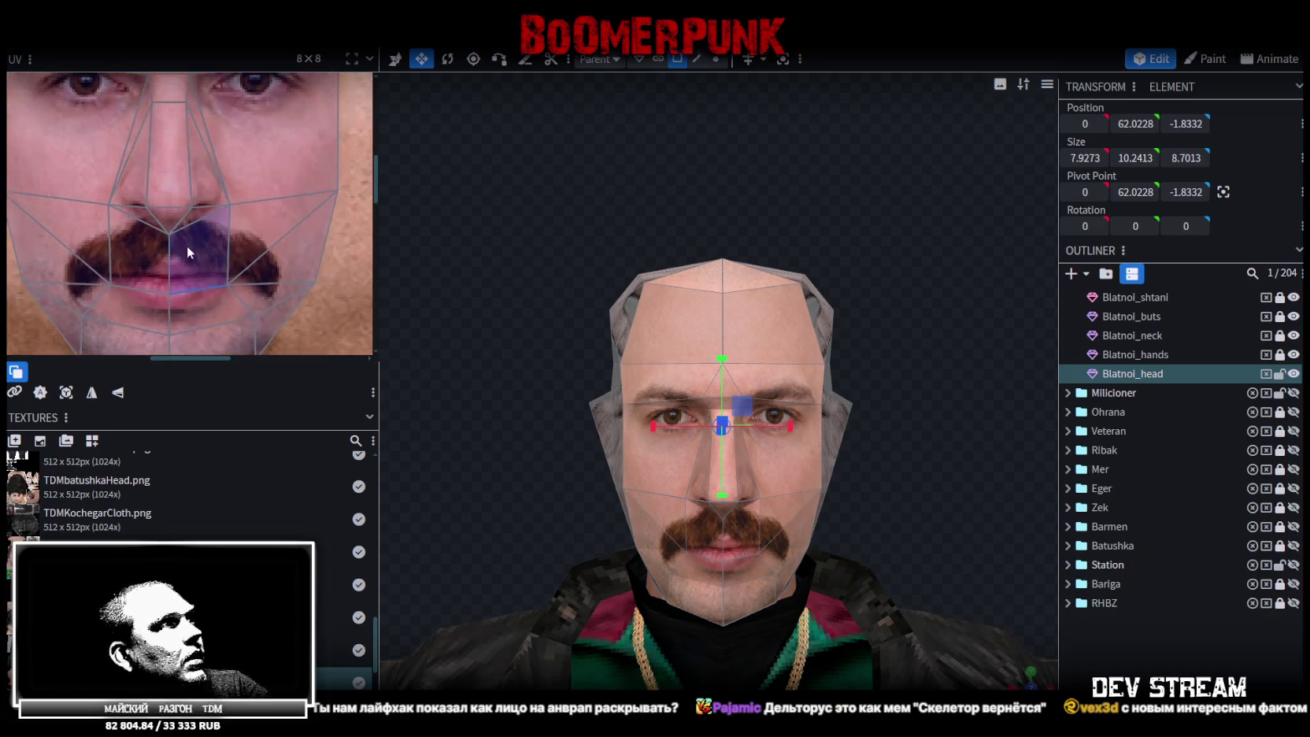
scroll(202, 200, "up", 2)
scroll(201, 200, "down", 1)
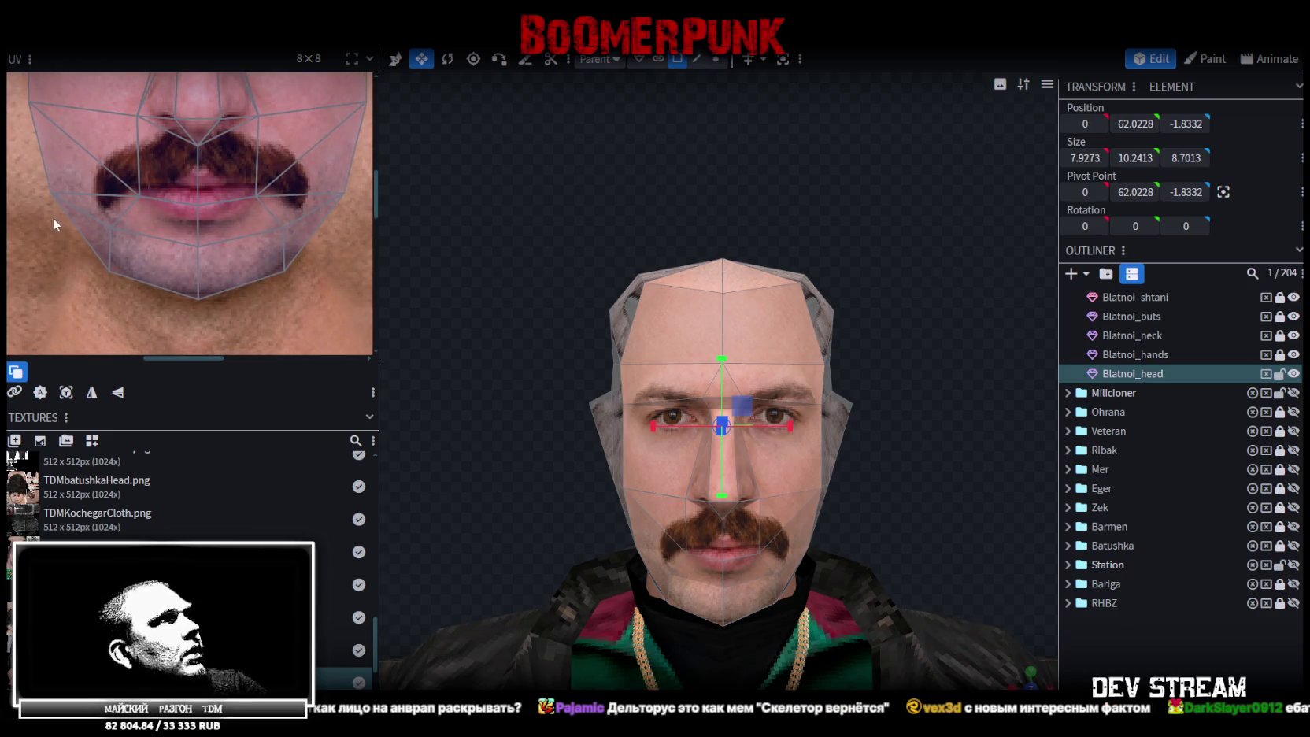
left_click(148, 180)
left_click(192, 169, "shift")
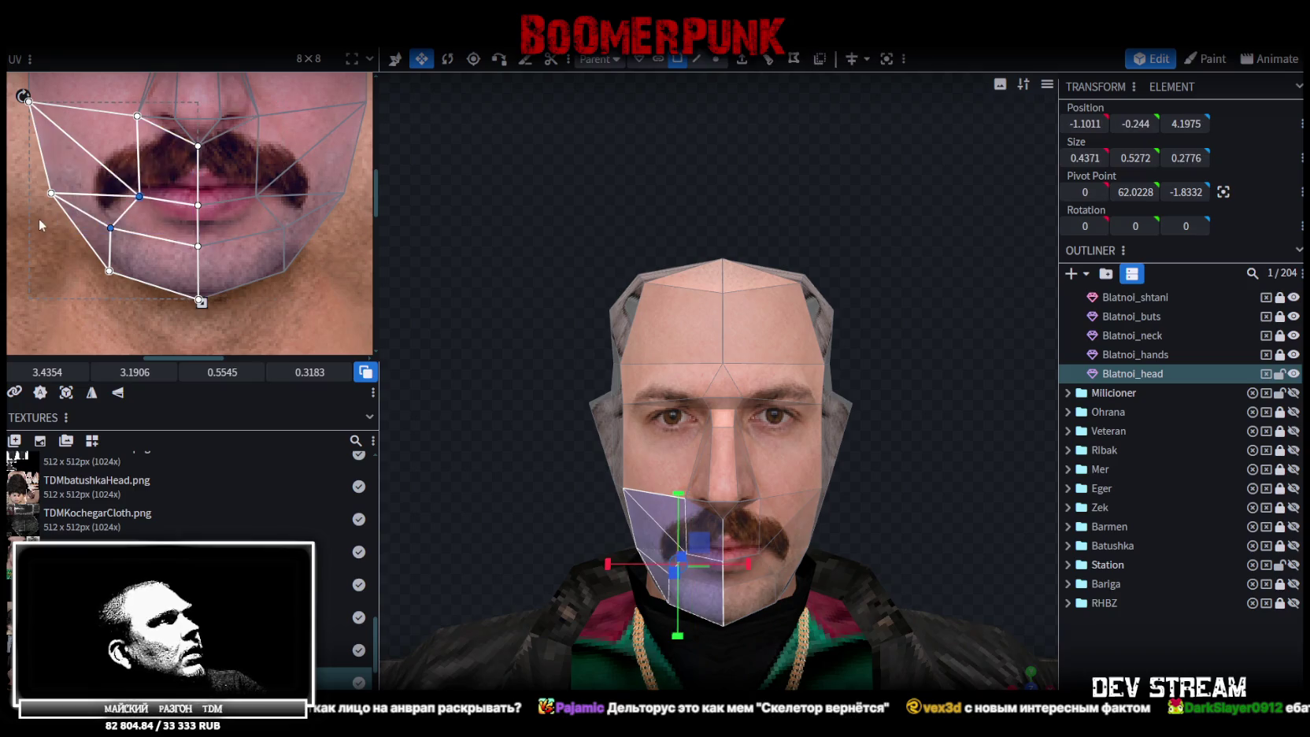
left_click(132, 192)
left_click(132, 192)
left_click(283, 189, "shift")
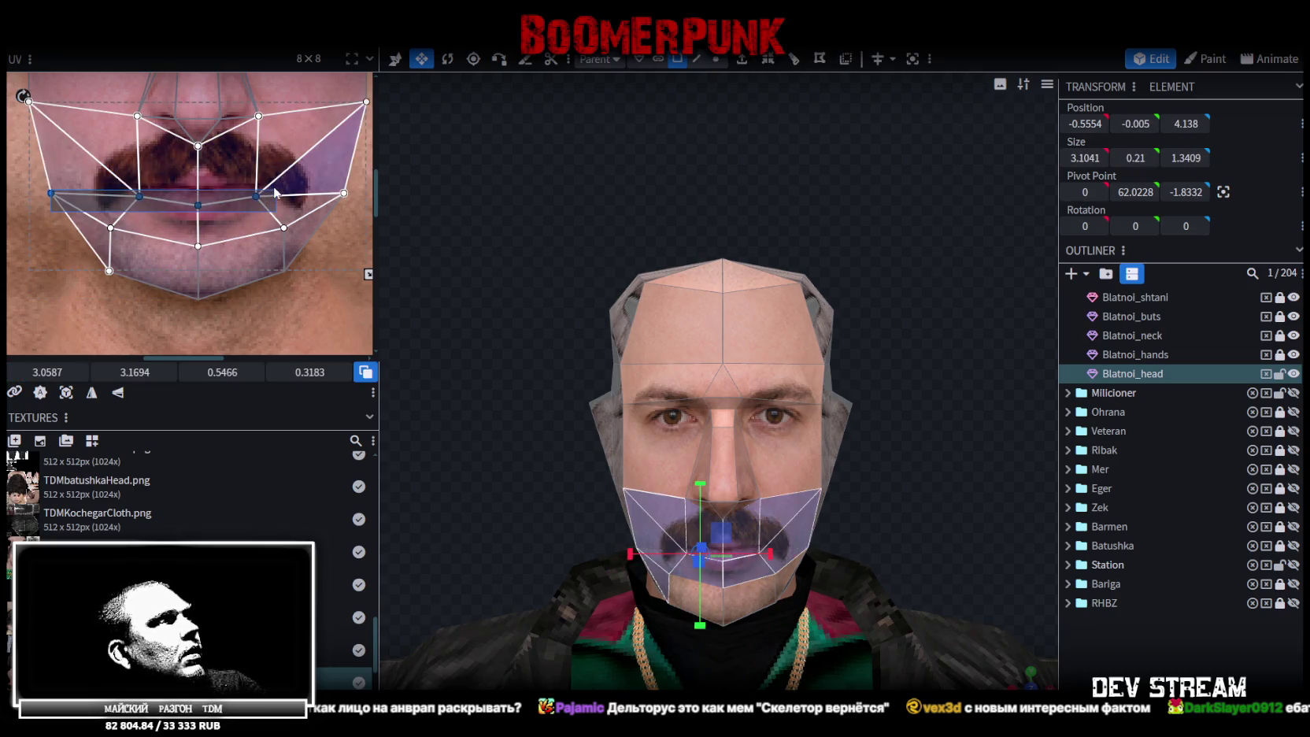
left_click(315, 158, "shift")
Step: Raise the three lip-line UV points slightly, then lift the centre lip point further
left_click(198, 174)
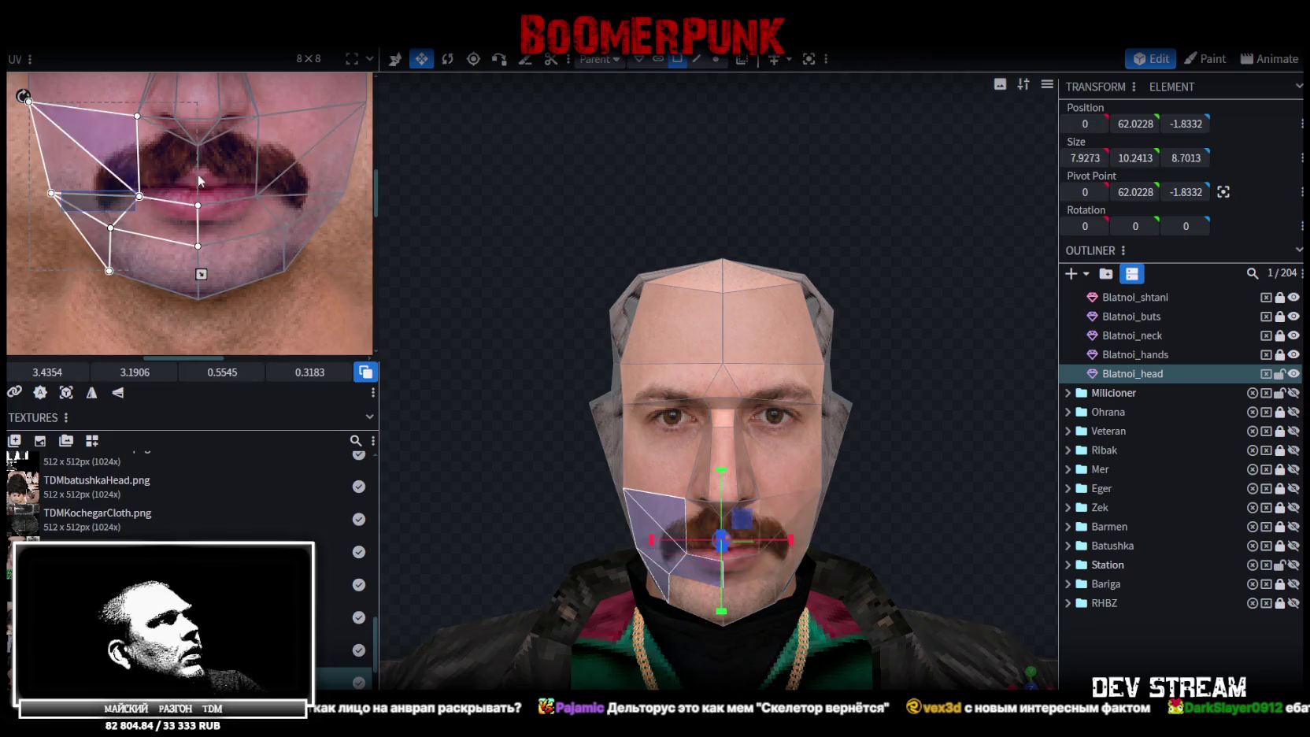
left_click(198, 203)
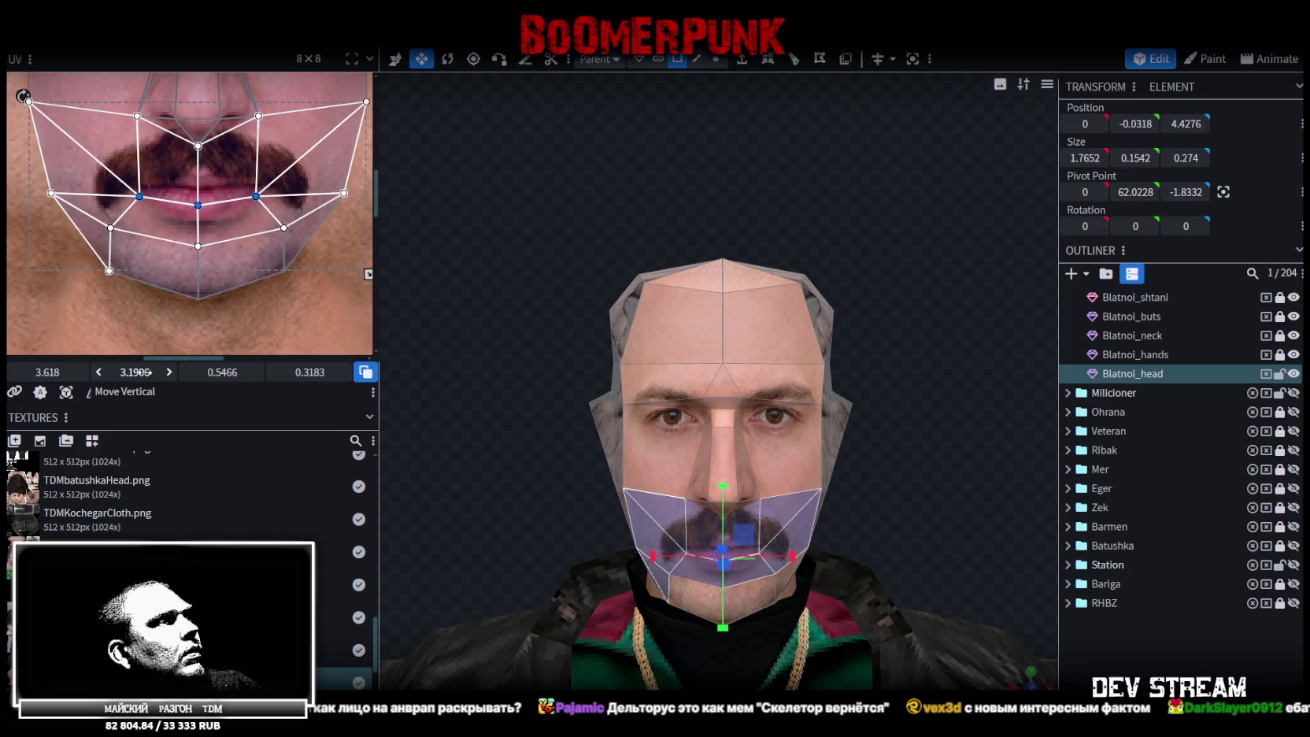
mouse_move(134, 373)
left_mouse_down()
mouse_move(118, 372)
mouse_move(141, 372)
left_mouse_up()
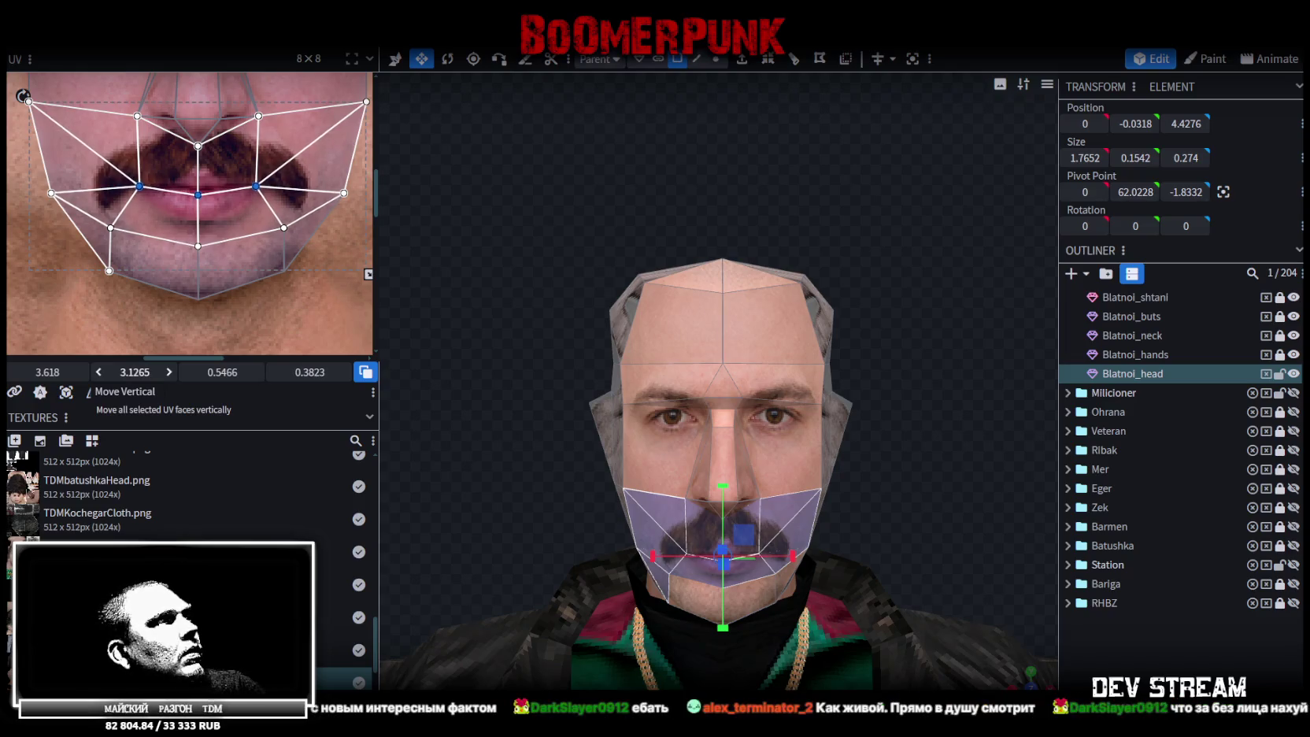
left_click(193, 194)
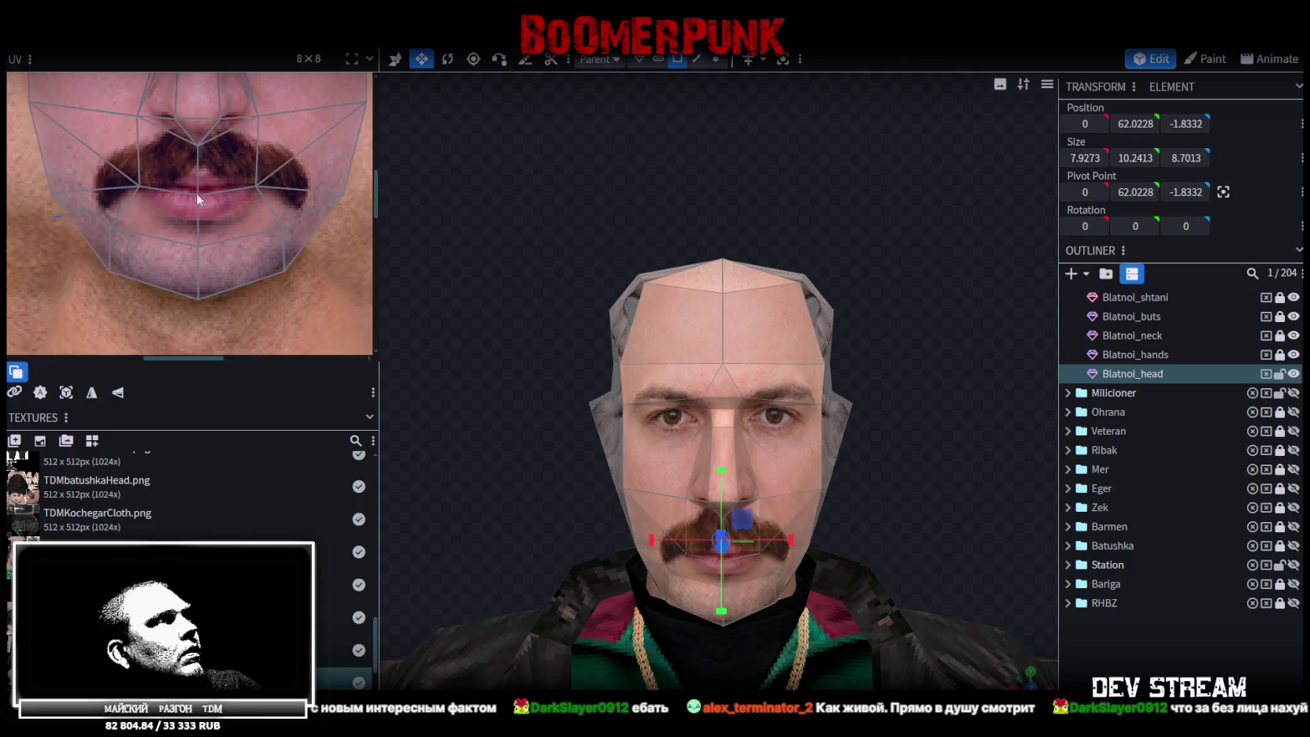
left_click_drag(115, 379, 104, 379)
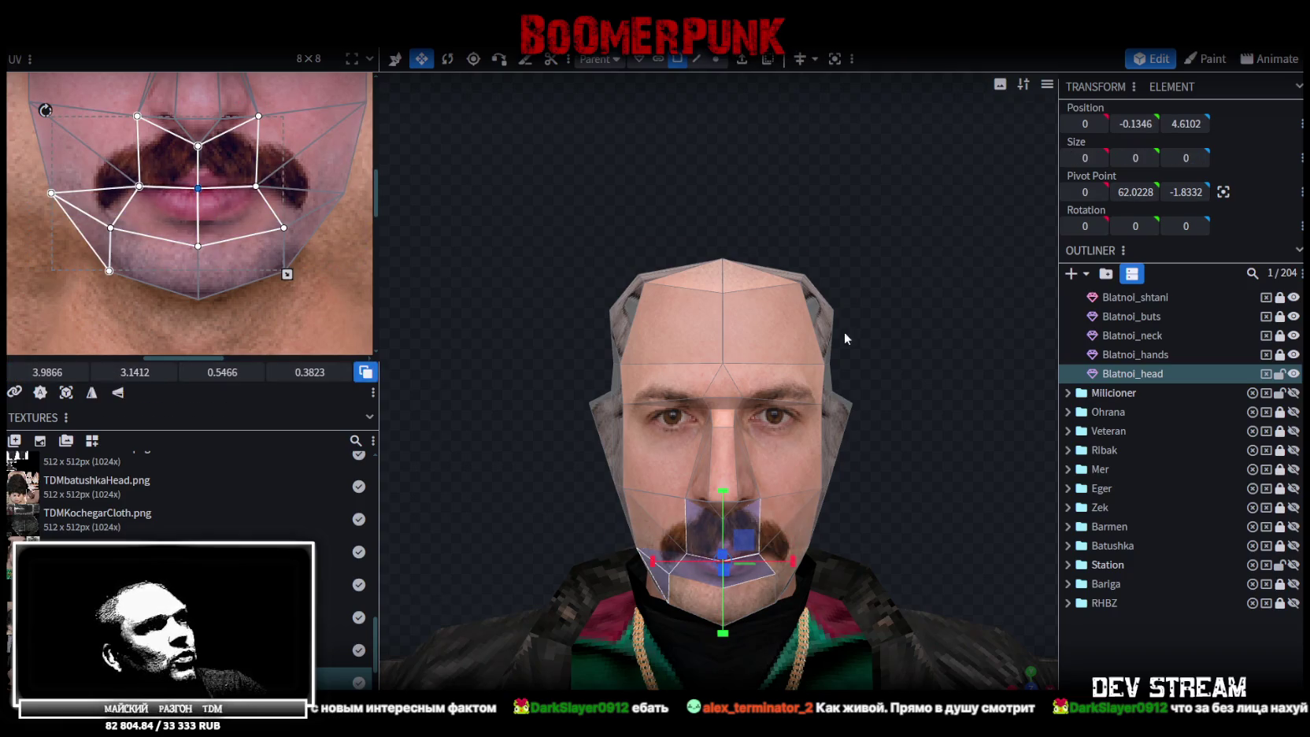
scroll(793, 421, "up", 3)
scroll(793, 421, "up", 3)
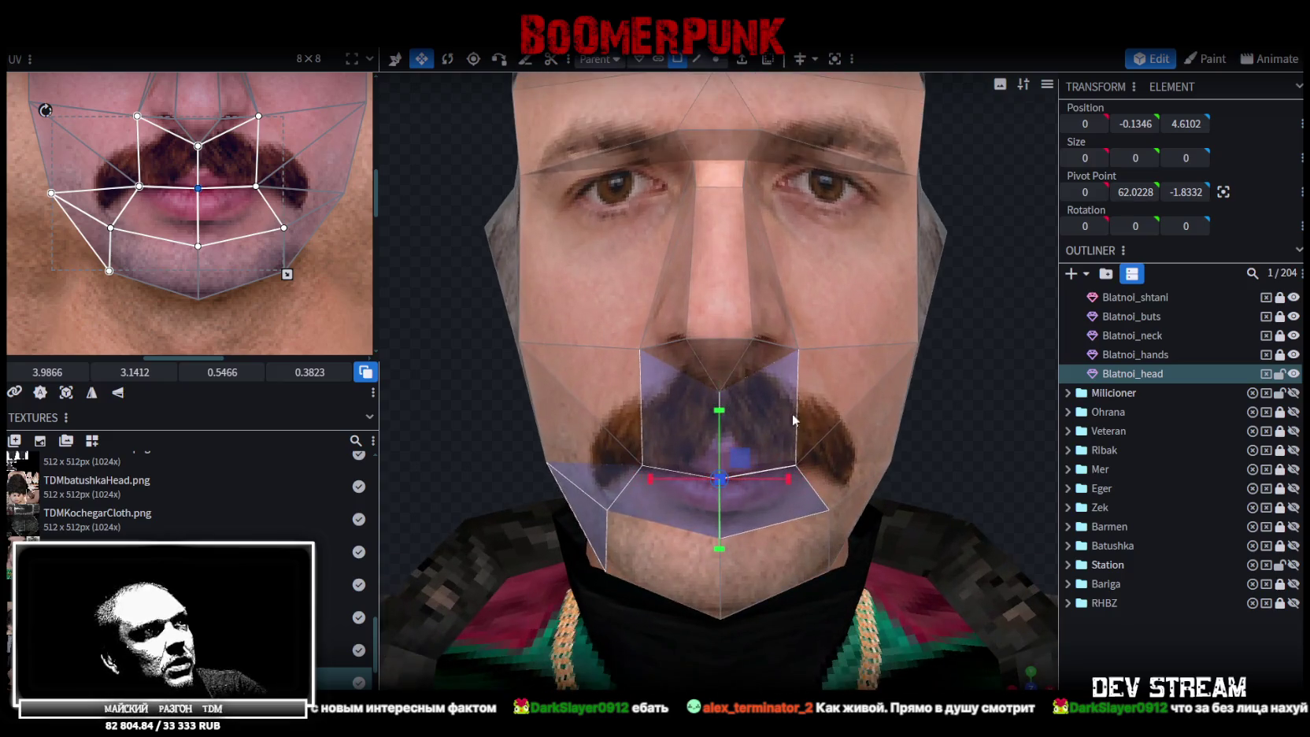
Step: In edge mode, flatten both lip edges into one straight line and raise it slightly
left_click(696, 59)
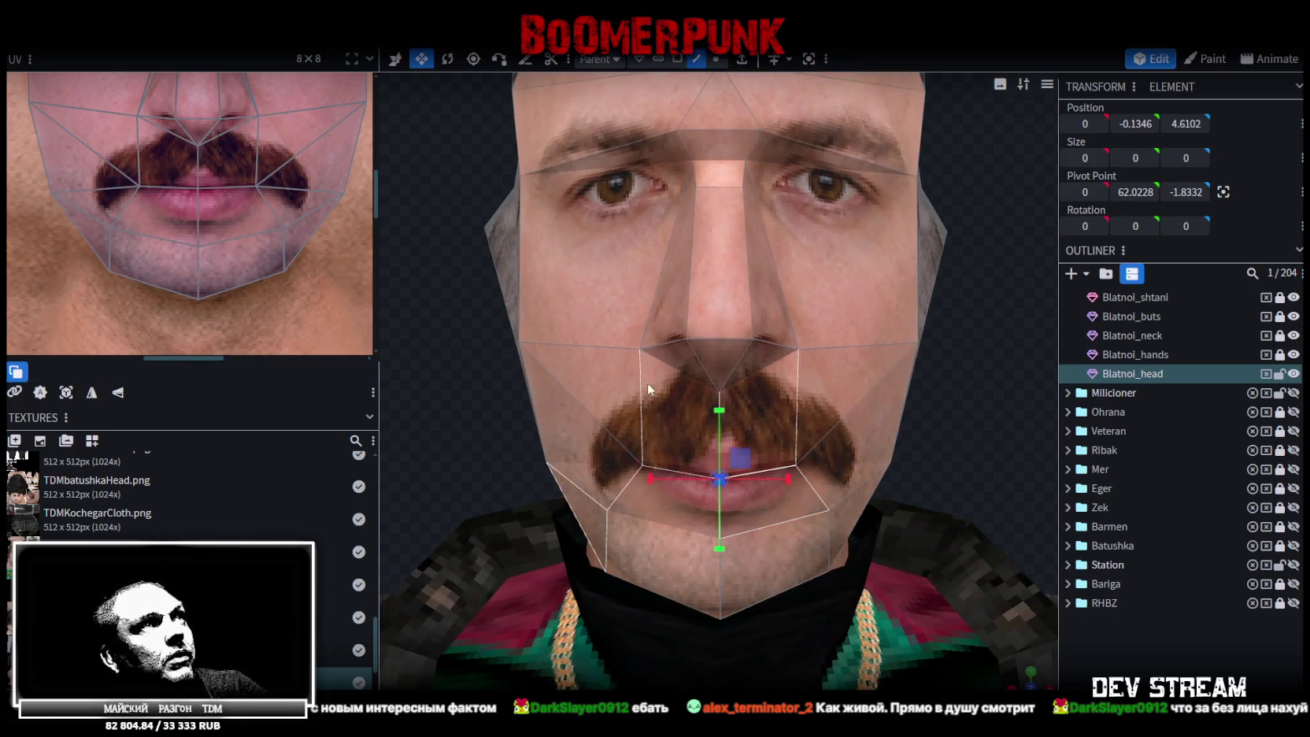
left_click(667, 471)
left_click(786, 470, "shift")
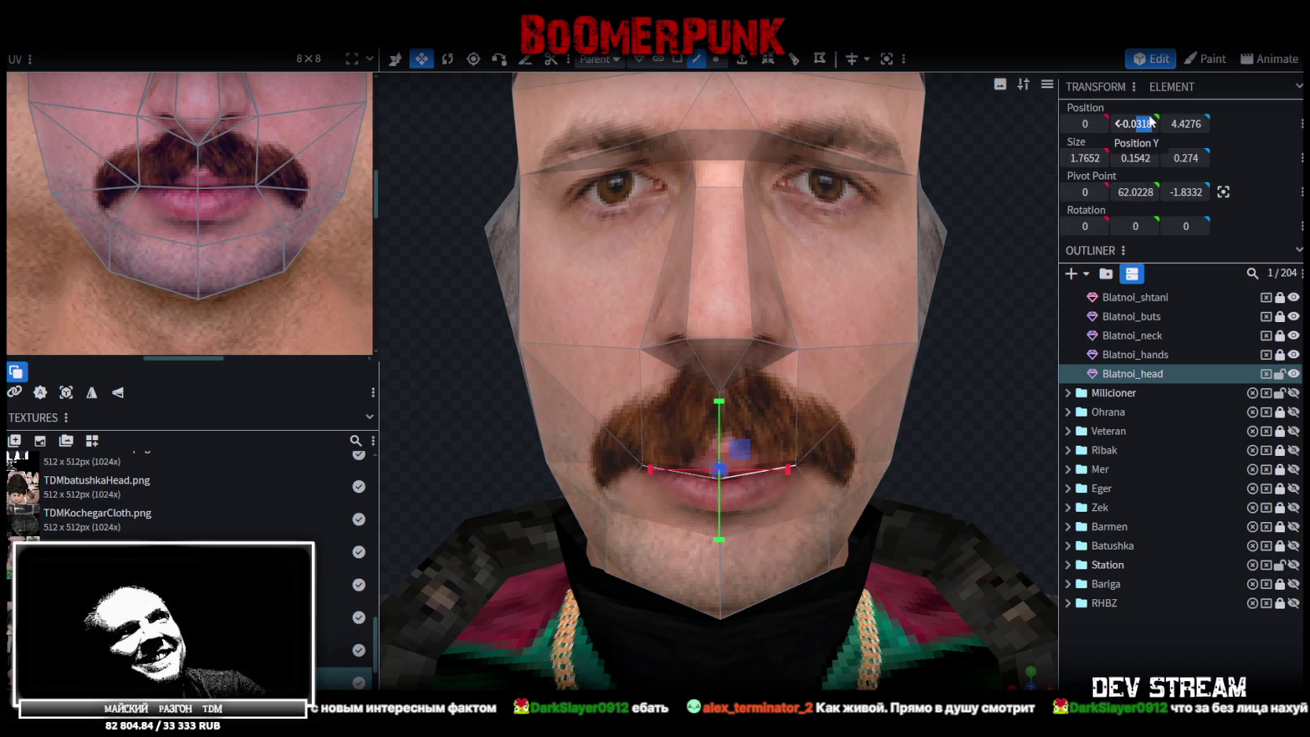
key("v")
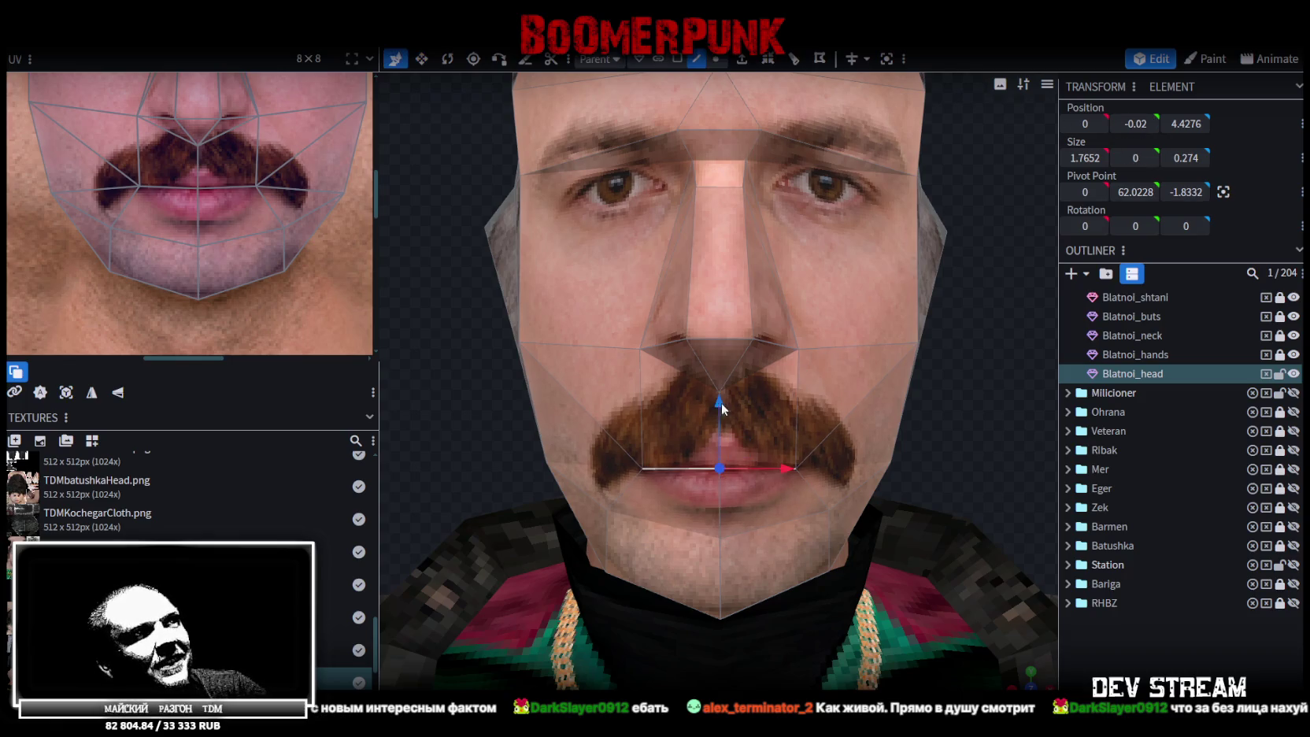
left_click_drag(712, 400, 880, 418)
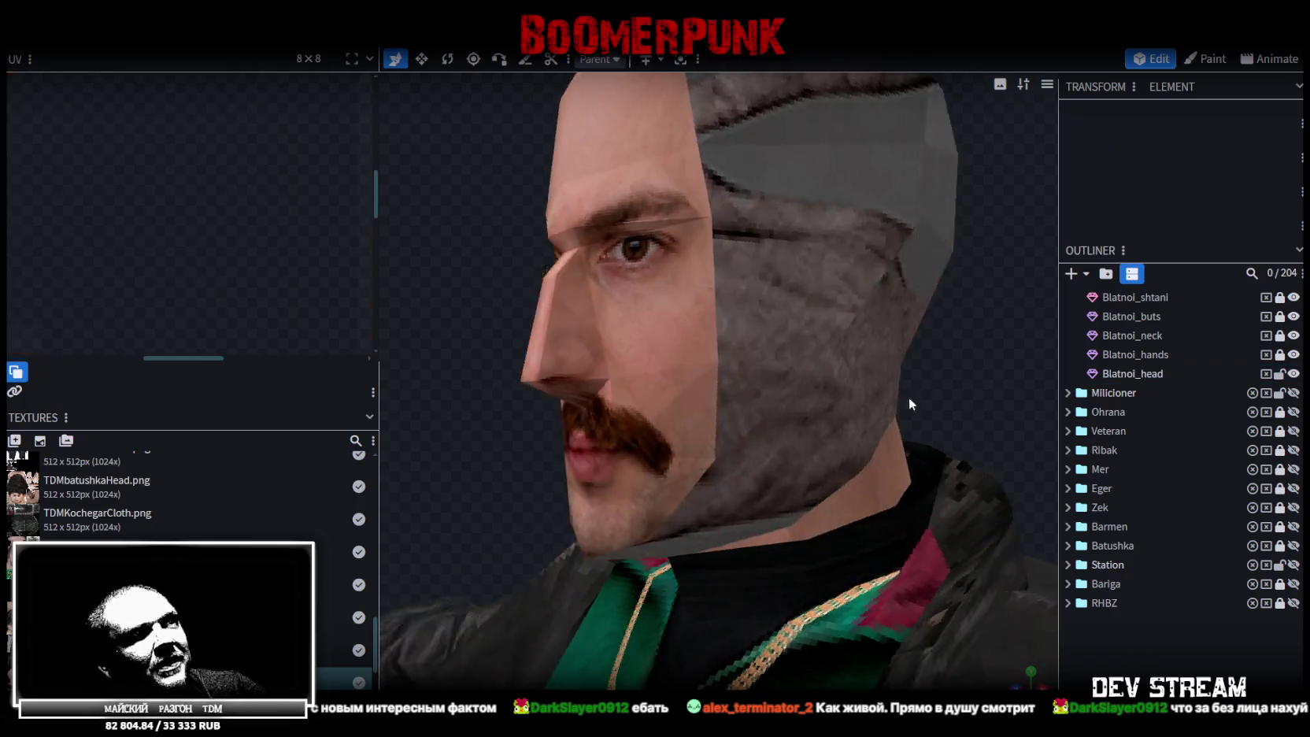
Step: Return to a front view of the head and bring up the bald-head reference picture
left_click_drag(949, 389, 1031, 386)
left_click(698, 444)
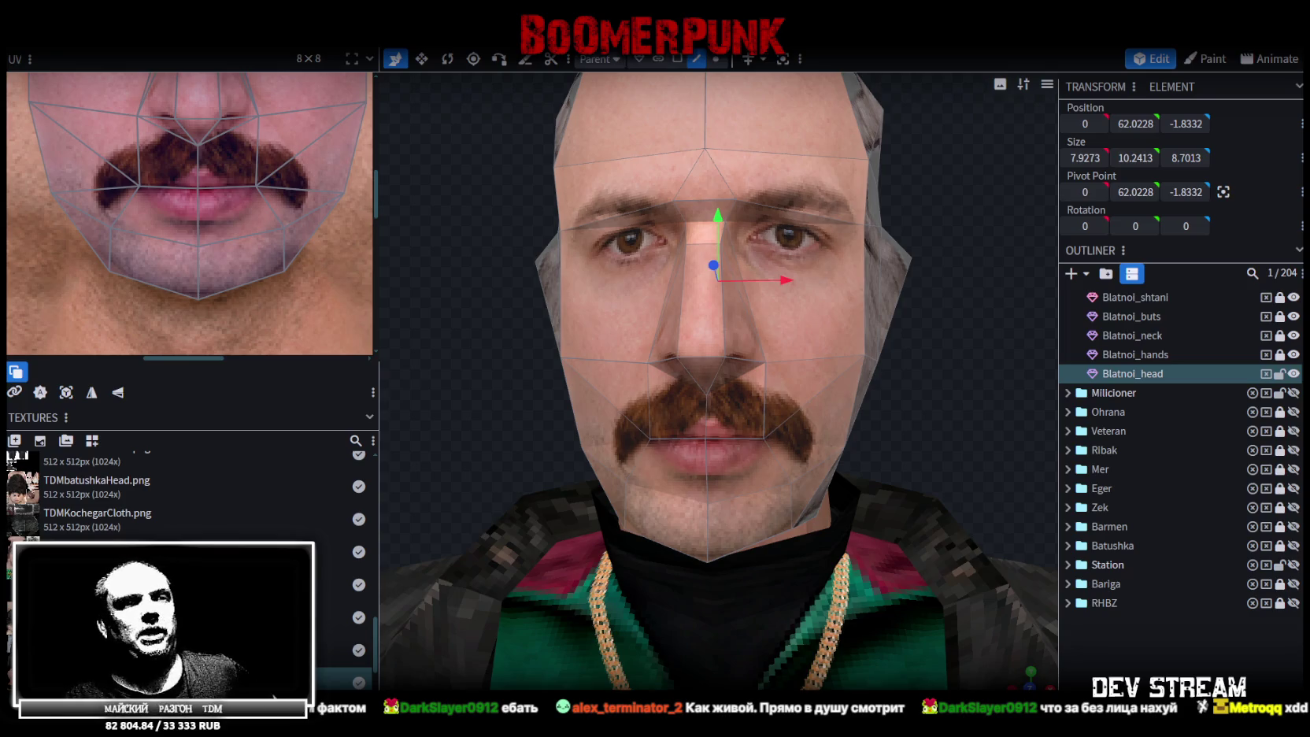
left_click_drag(663, 736, 663, 128)
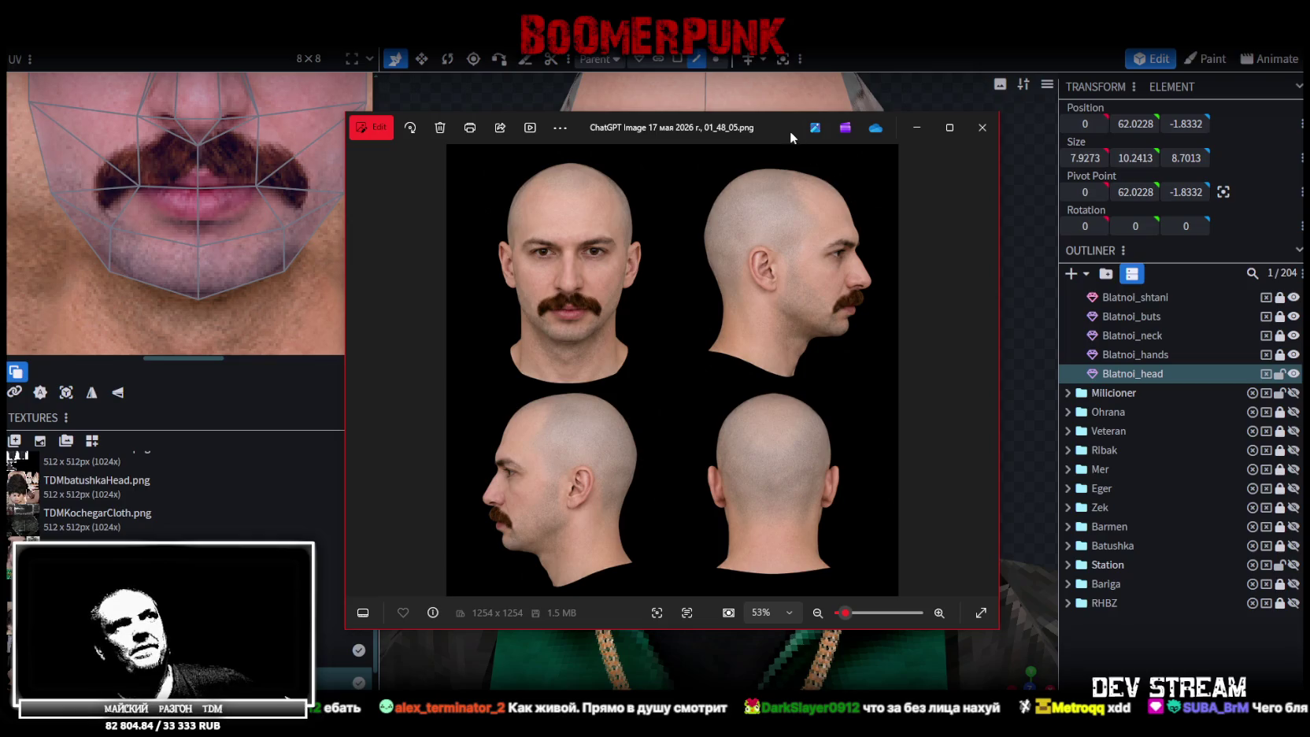
Step: Move the Photos reference window aside, dismiss it, and zoom back out to the whole character
left_click_drag(790, 131, 769, 107)
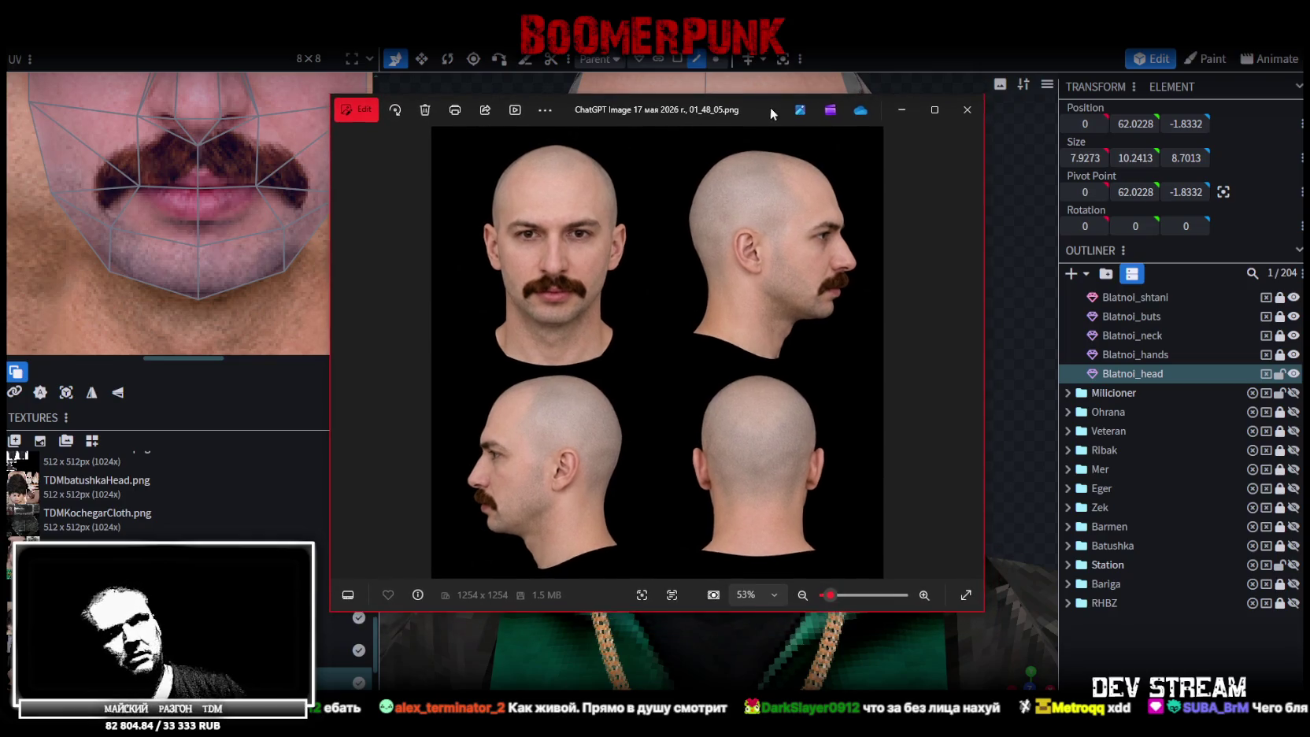
key("alt+Tab")
scroll(875, 332, "down", 5)
mouse_move(915, 300)
left_mouse_down()
mouse_move(806, 338)
mouse_move(685, 289)
mouse_move(900, 302)
mouse_move(896, 342)
left_mouse_up()
scroll(922, 306, "down", 3)
scroll(878, 300, "down", 2)
scroll(910, 286, "up", 1)
scroll(925, 293, "up", 1)
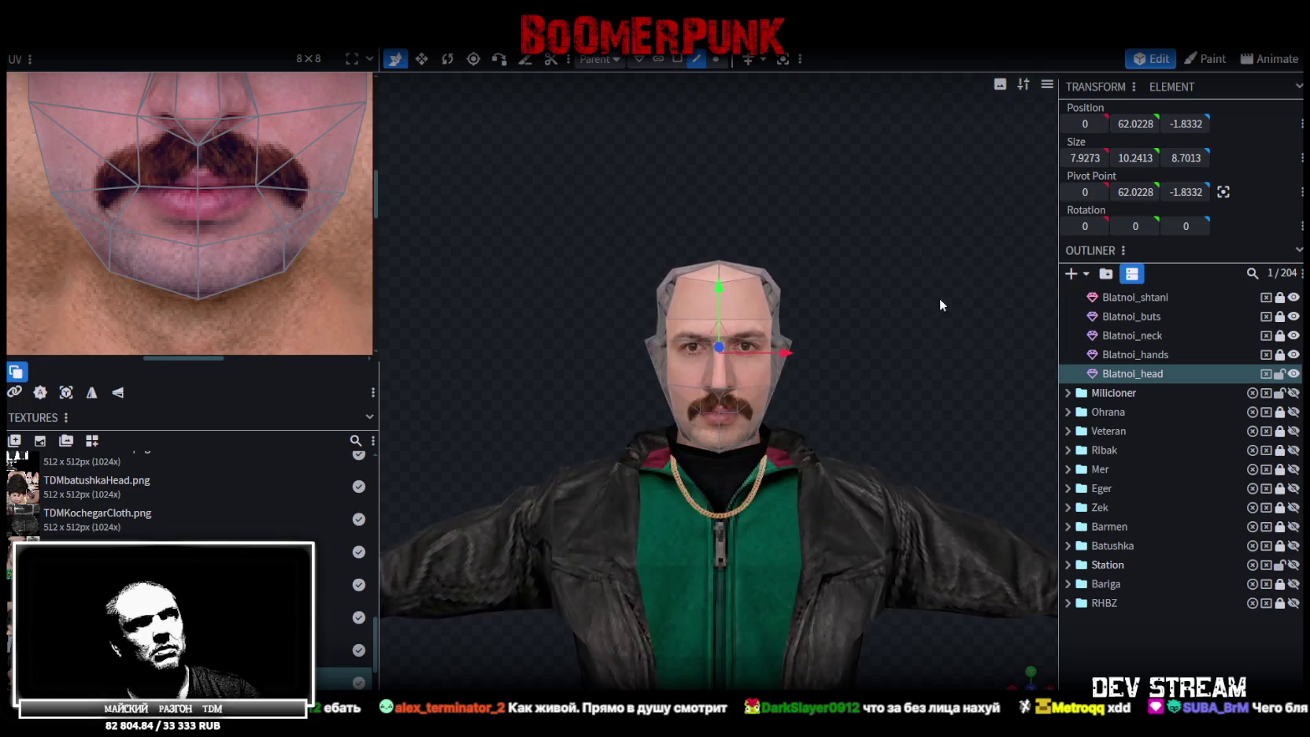
Step: Select a strip of head faces in the UV map, try a slight left shift, then undo it
scroll(818, 307, "up", 1)
scroll(254, 141, "down", 3)
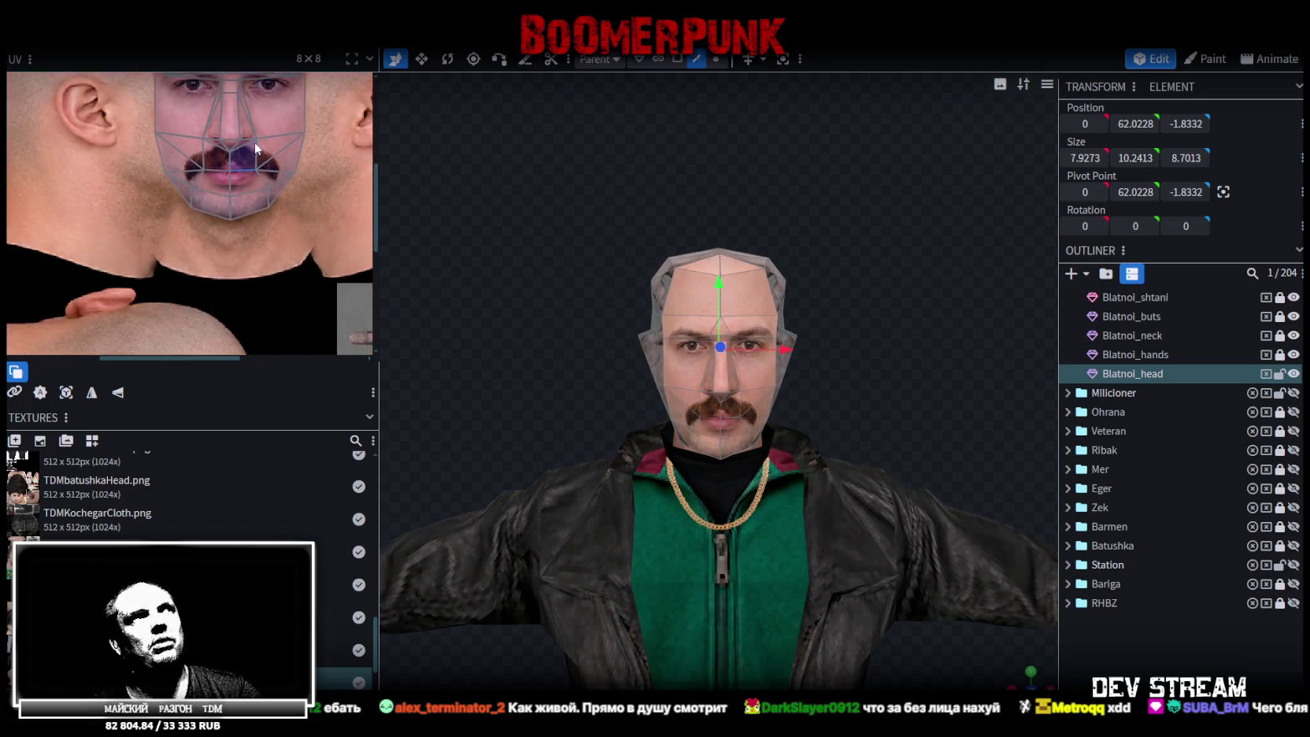
scroll(253, 141, "down", 2)
left_click(323, 133)
left_click(295, 260)
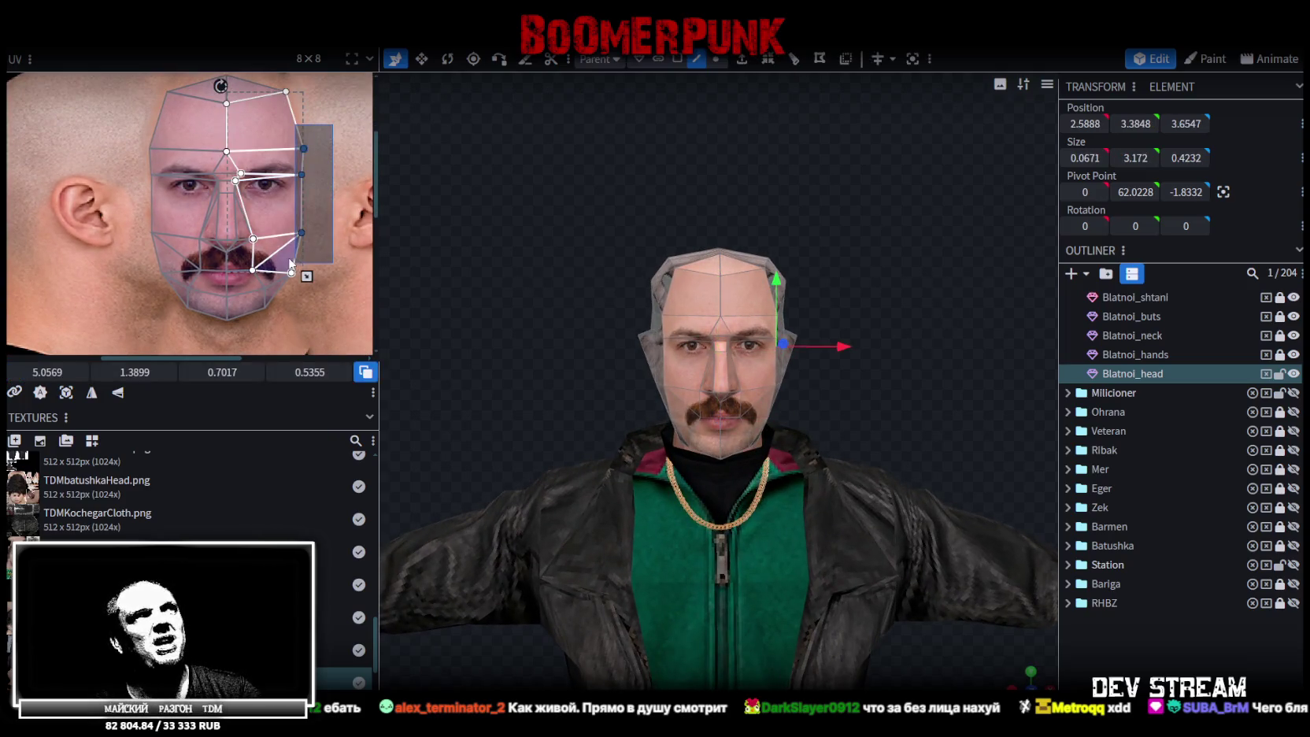
left_click_drag(41, 368, 32, 372)
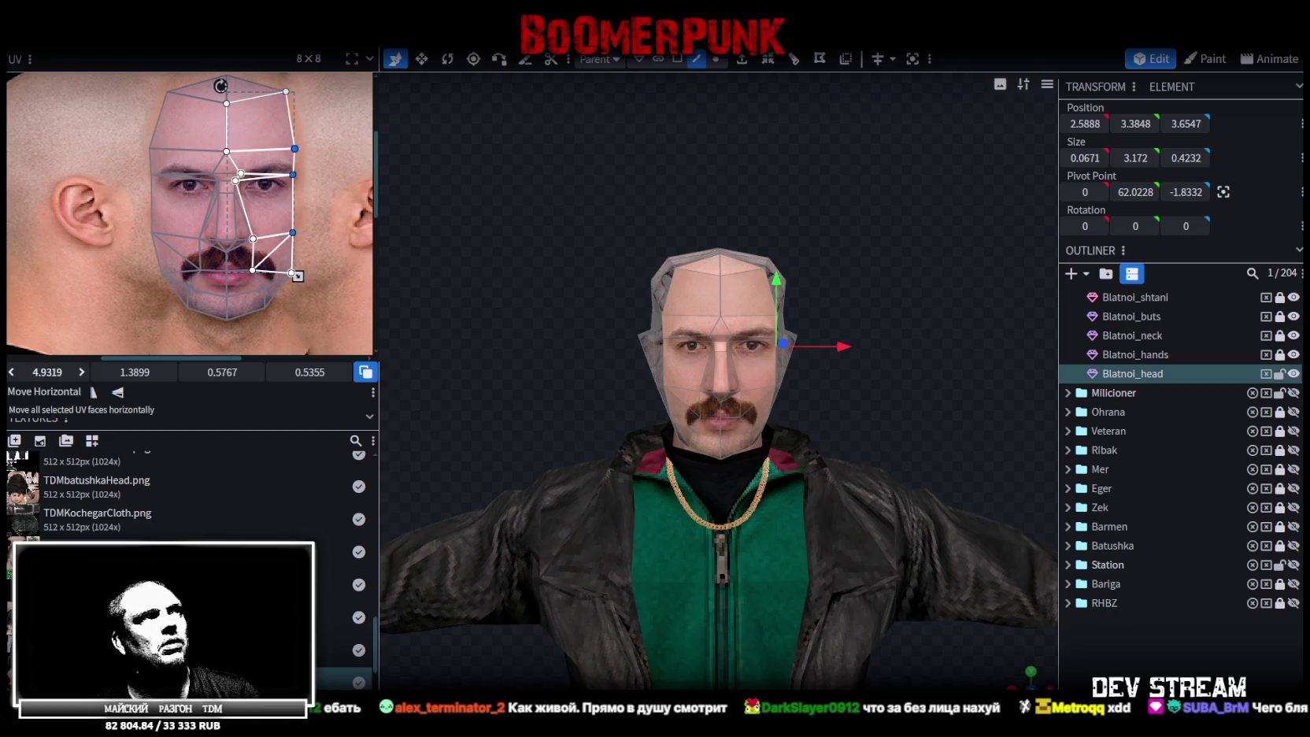
key("ctrl+z")
Step: Select every point of the UV face mesh and make it slightly narrower
middle_click_drag(312, 223, 320, 233)
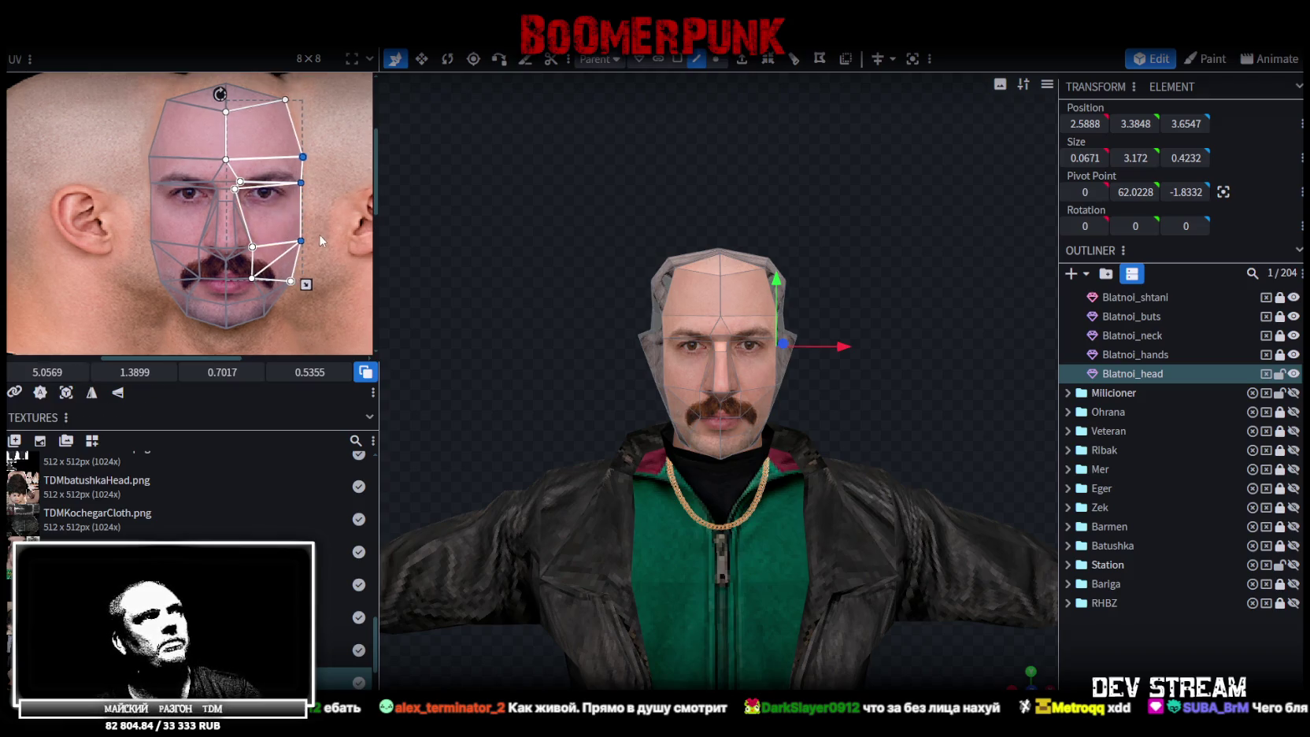
left_click_drag(139, 77, 325, 342)
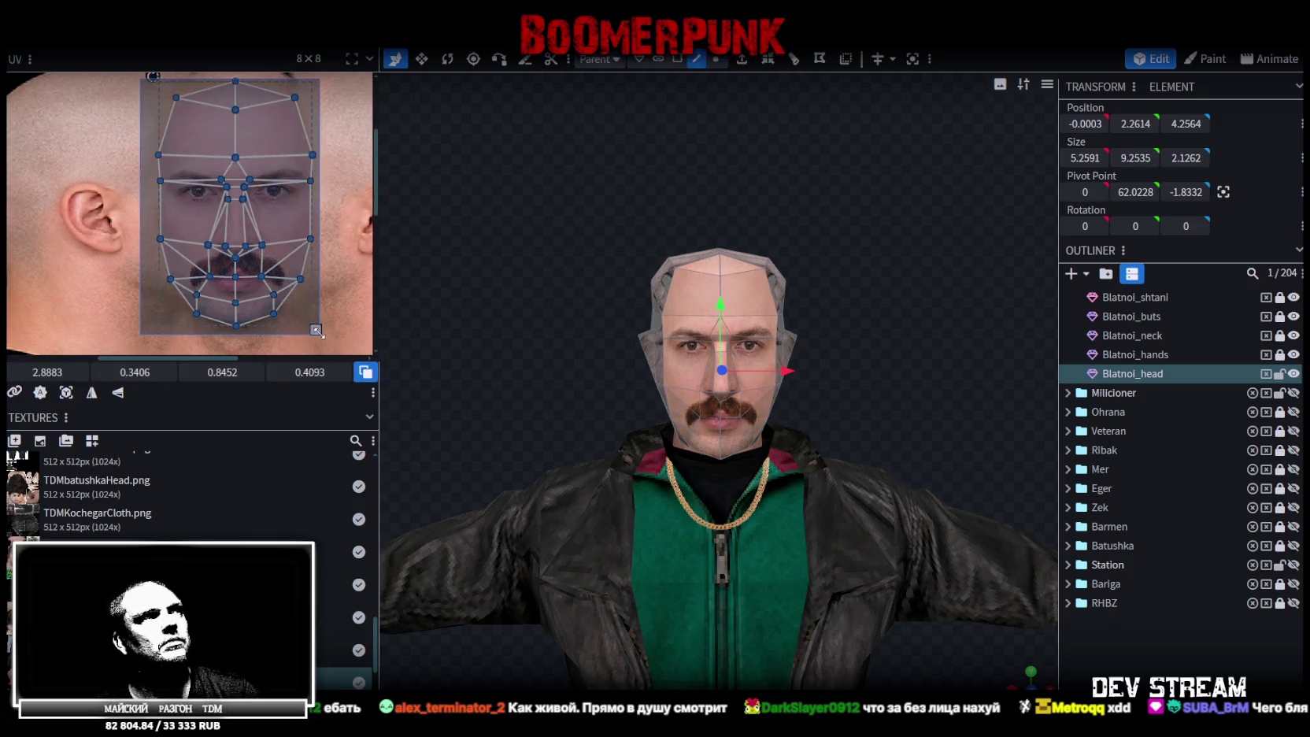
scroll(176, 209, "up", 2)
left_click(178, 218)
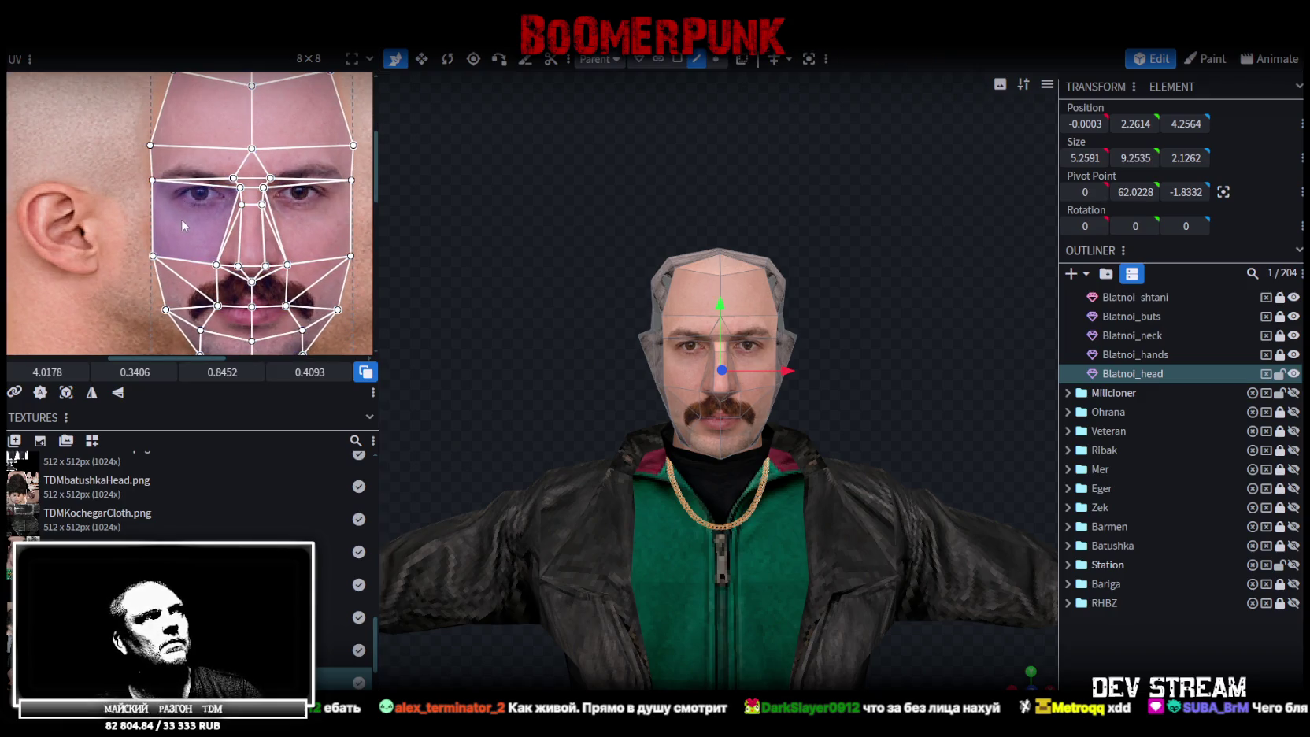
scroll(185, 219, "down", 3)
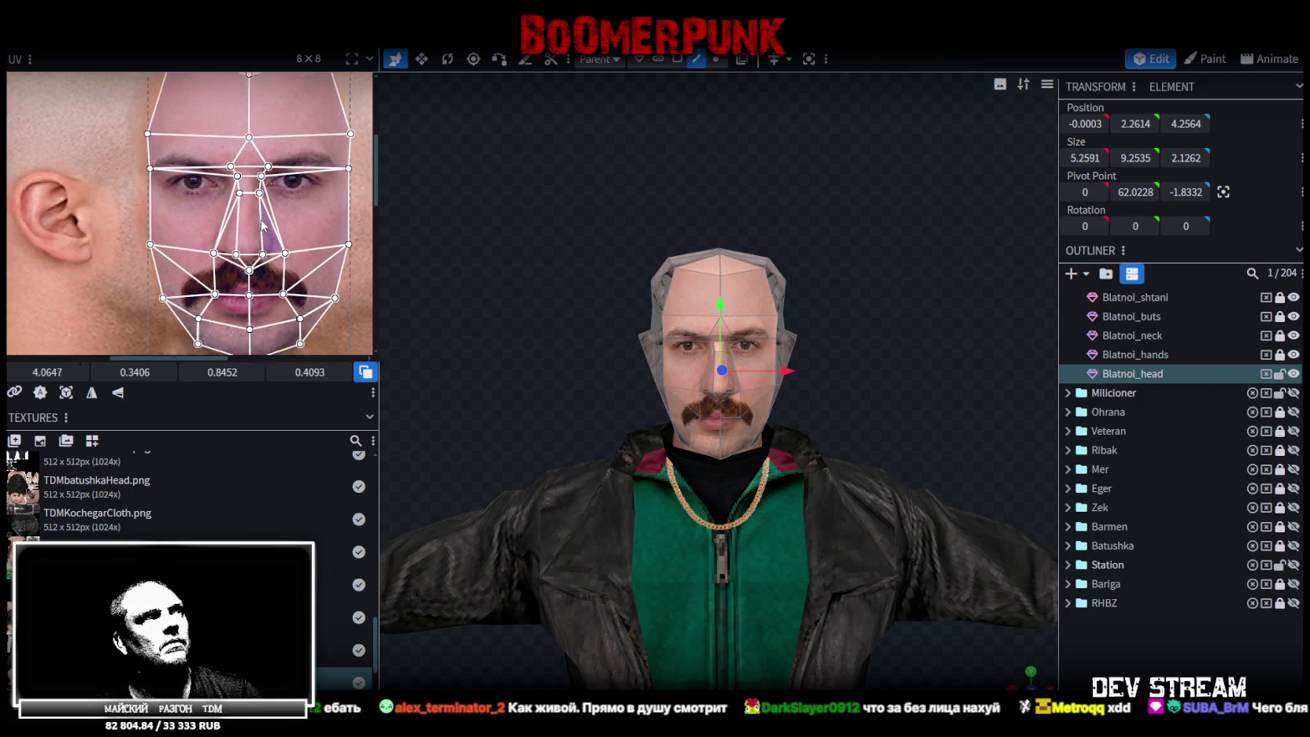
left_click_drag(330, 321, 313, 319)
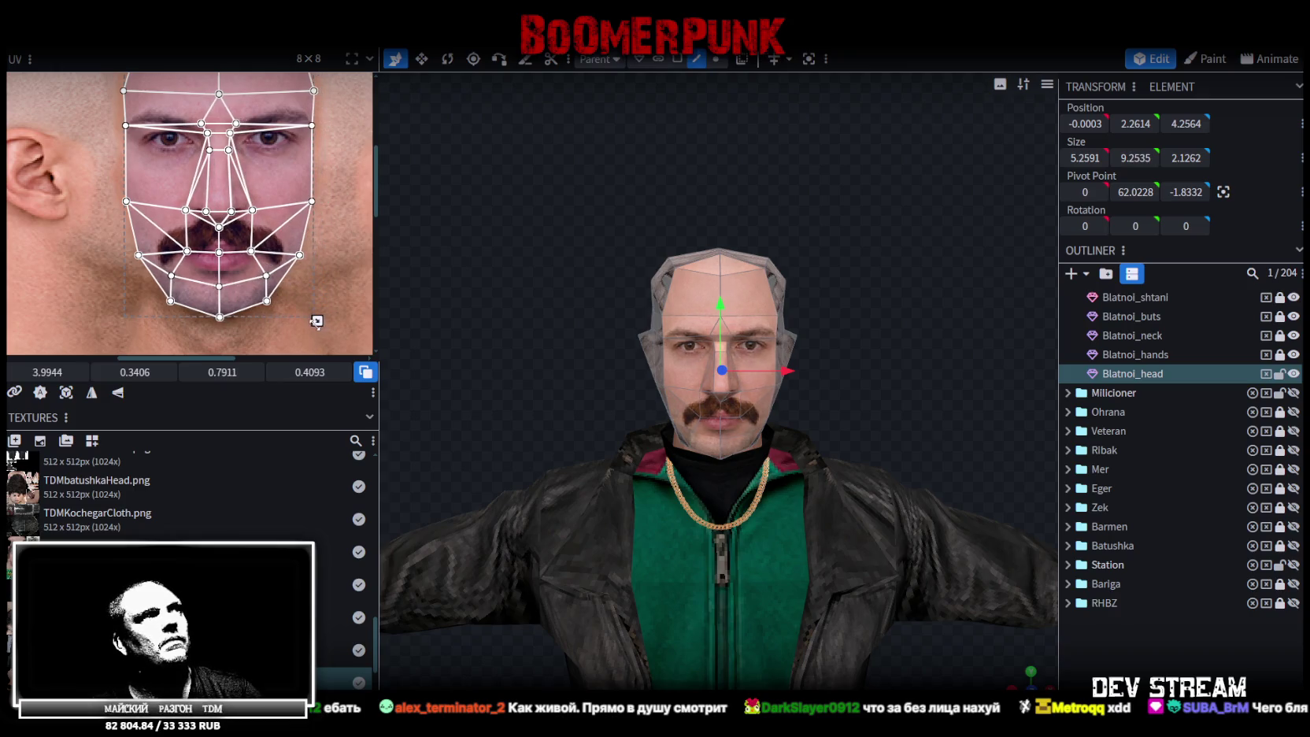
scroll(271, 225, "up", 2)
scroll(272, 228, "up", 1)
scroll(277, 232, "down", 1)
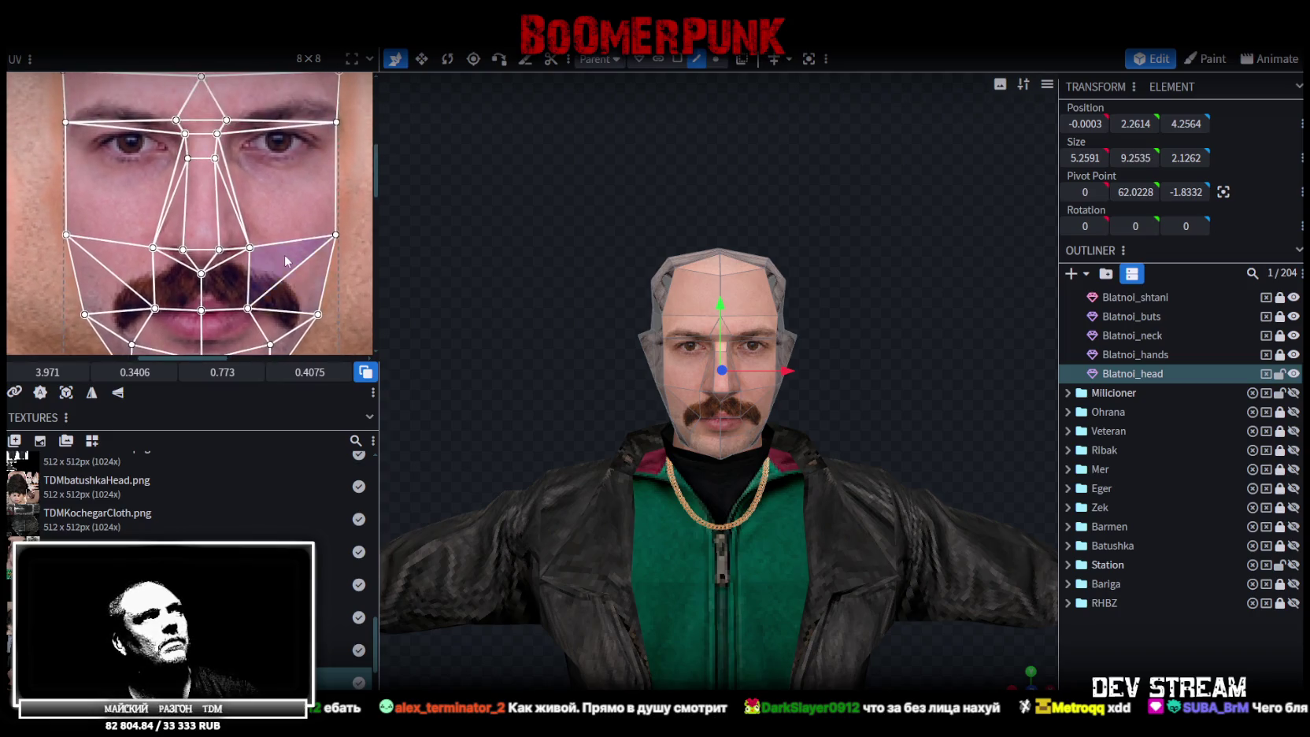
scroll(295, 248, "down", 1)
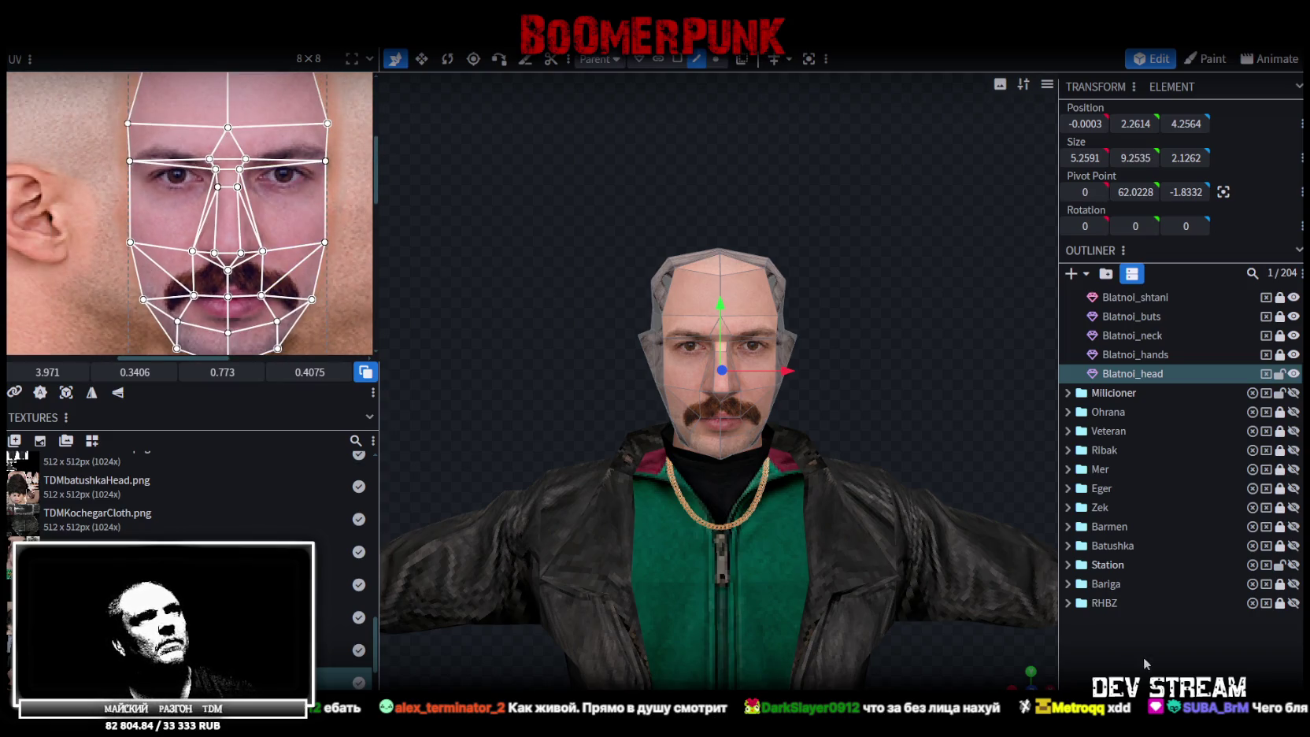
Step: Reselect Blatnoi_head and box-select its entire face mesh in the UV map
left_click(1143, 658)
left_click_drag(762, 355, 850, 368)
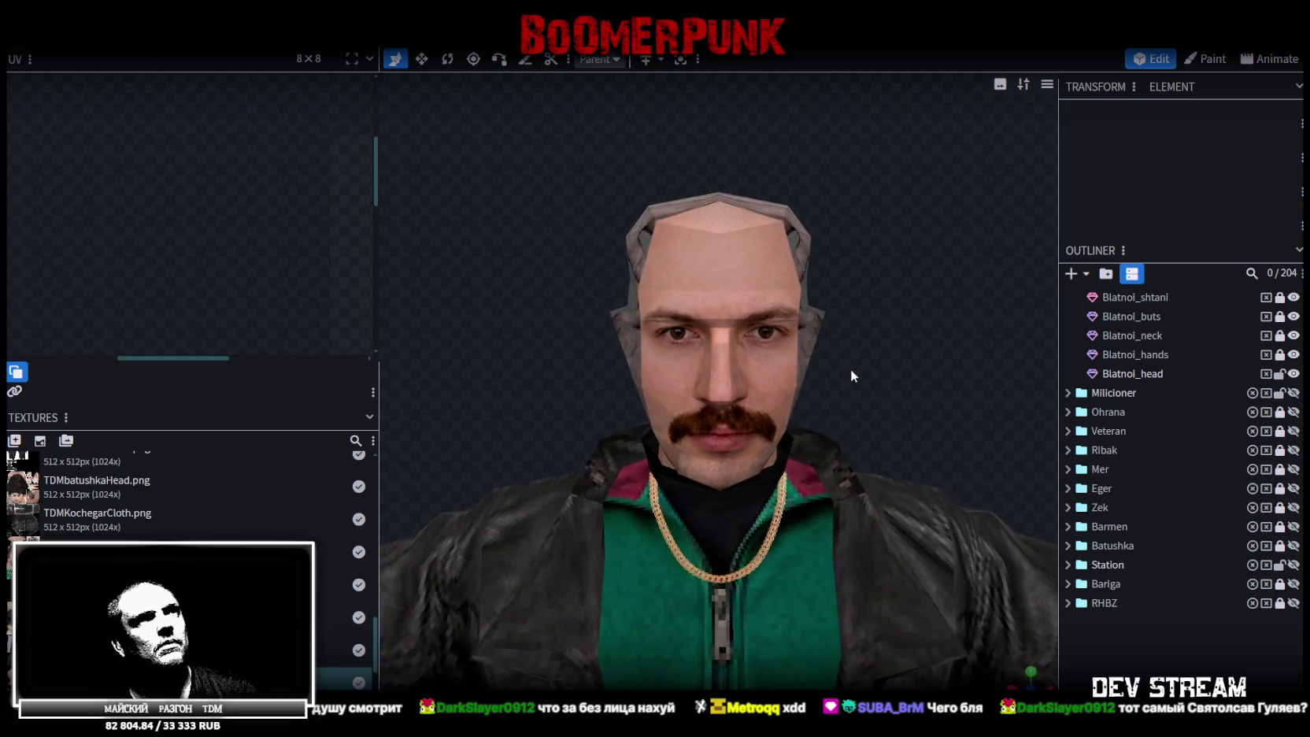
left_click(744, 327)
scroll(256, 248, "up", 2)
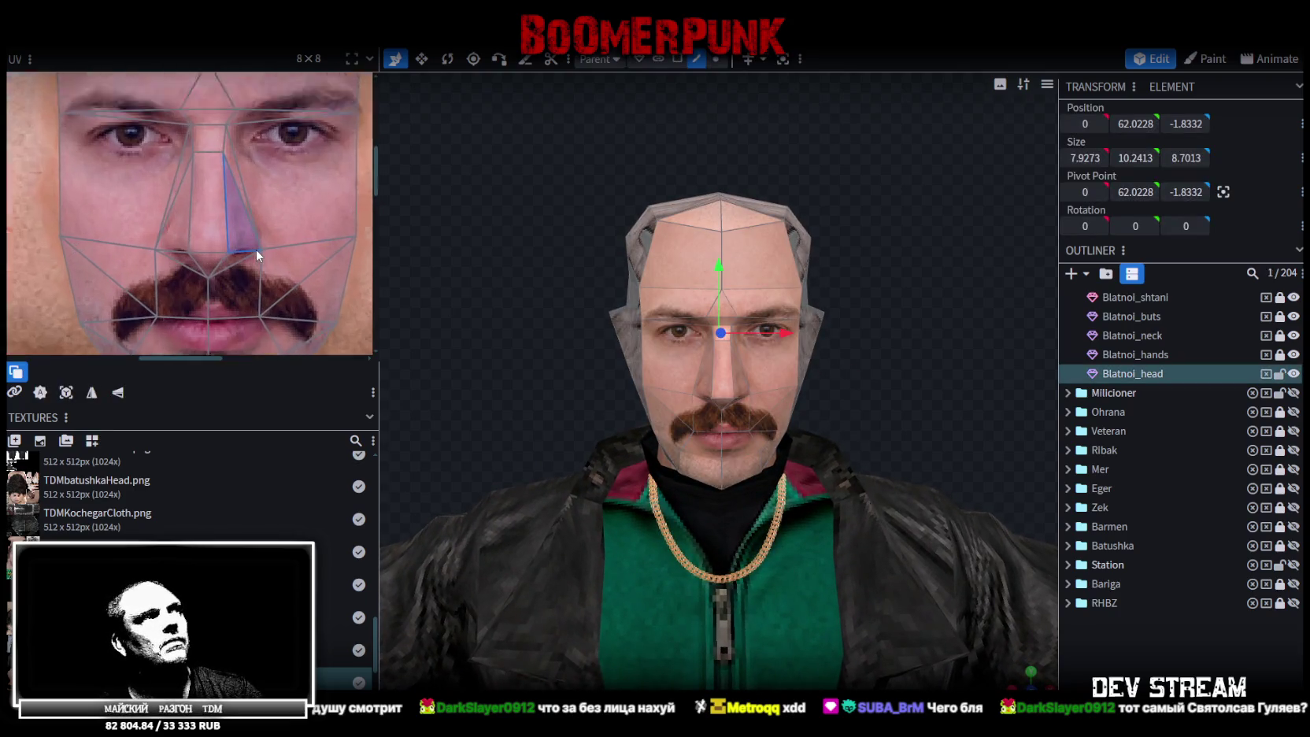
scroll(261, 249, "down", 2)
middle_click_drag(300, 232, 295, 246)
left_click_drag(181, 106, 332, 337)
Step: Box-select the chin faces in the UV map and move them down slightly
scroll(236, 238, "up", 3)
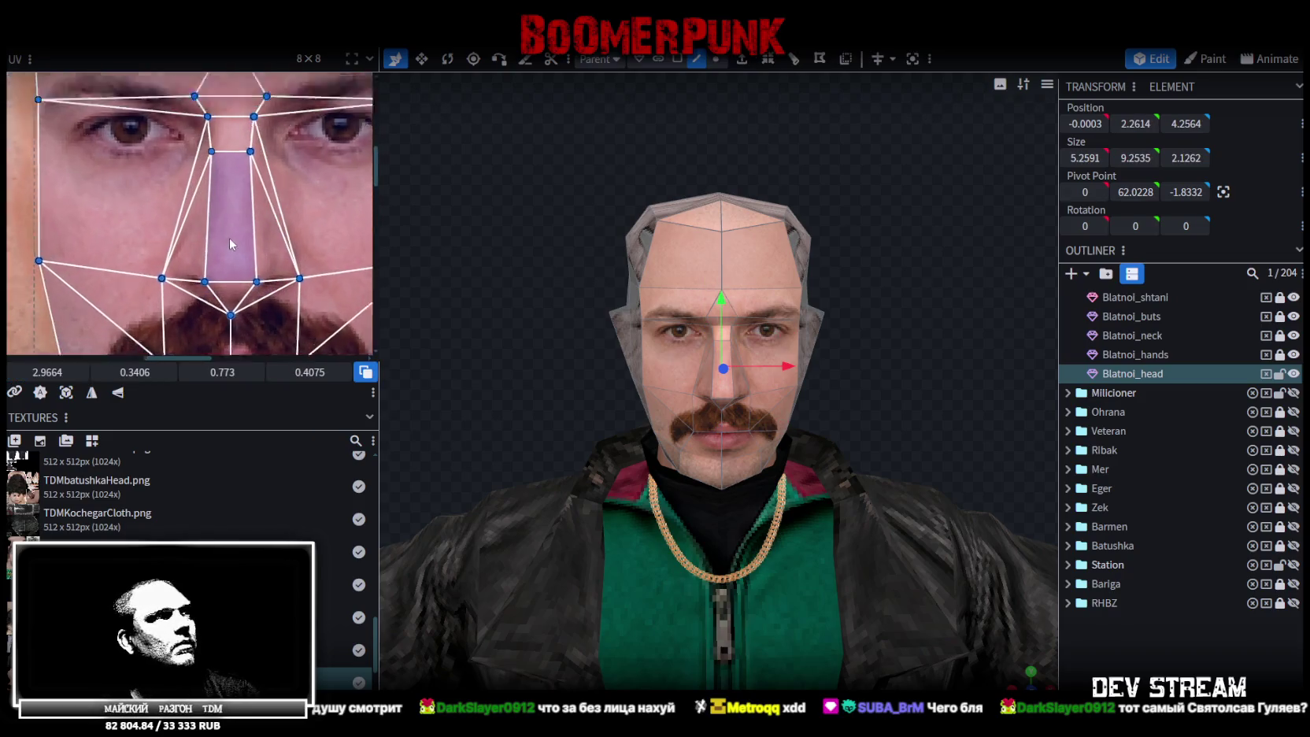
left_click(226, 248)
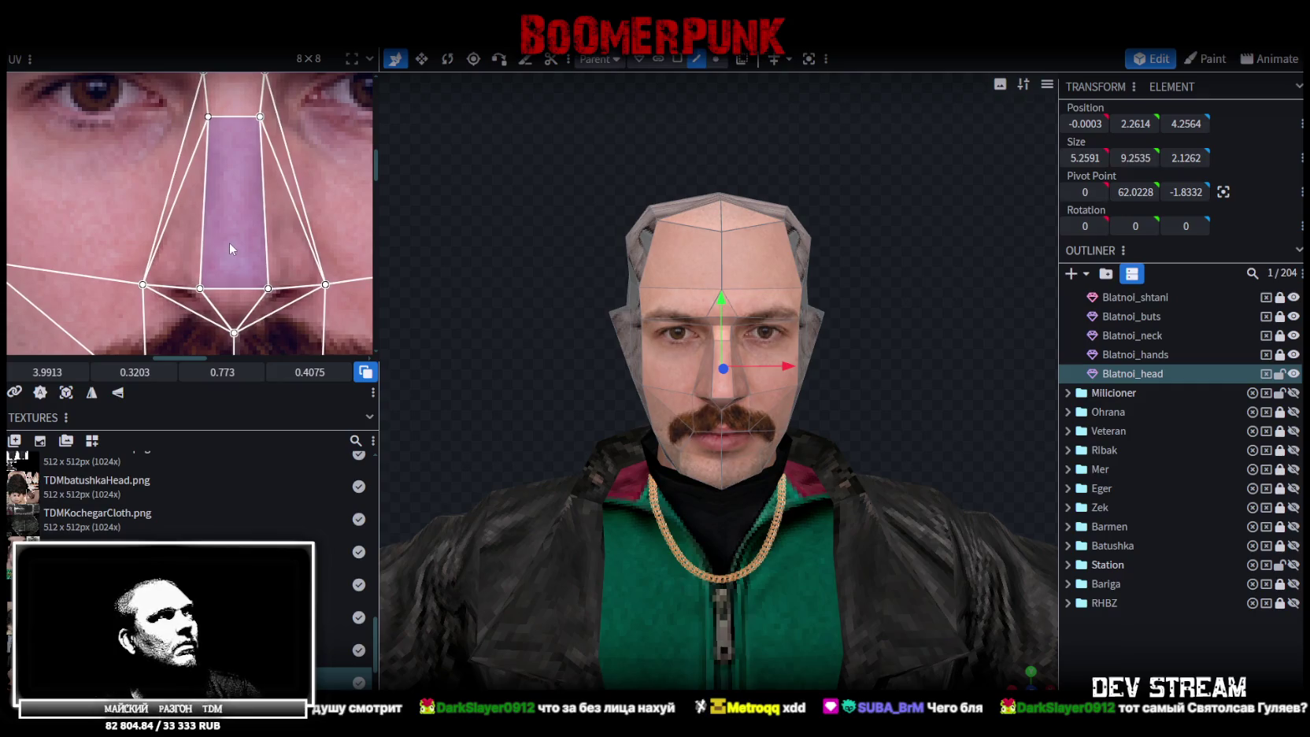
scroll(229, 241, "down", 3)
scroll(296, 252, "up", 2)
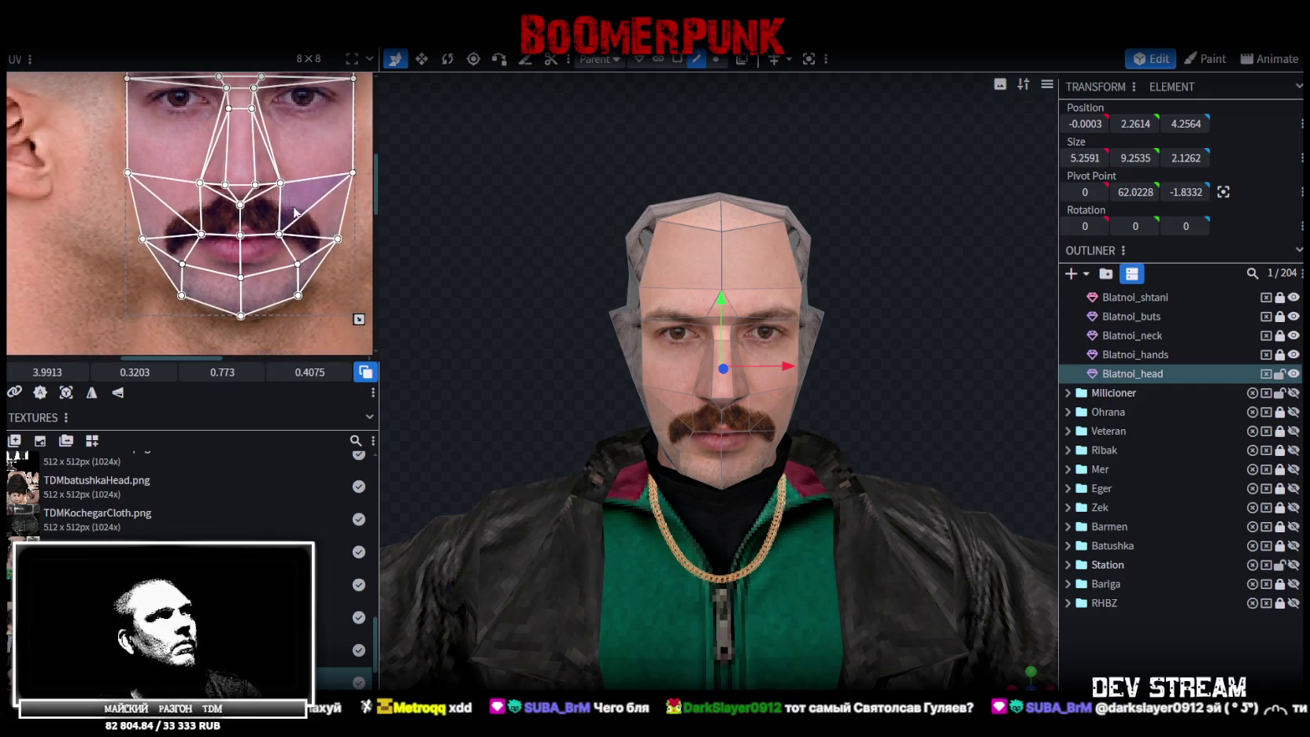
scroll(303, 282, "up", 1)
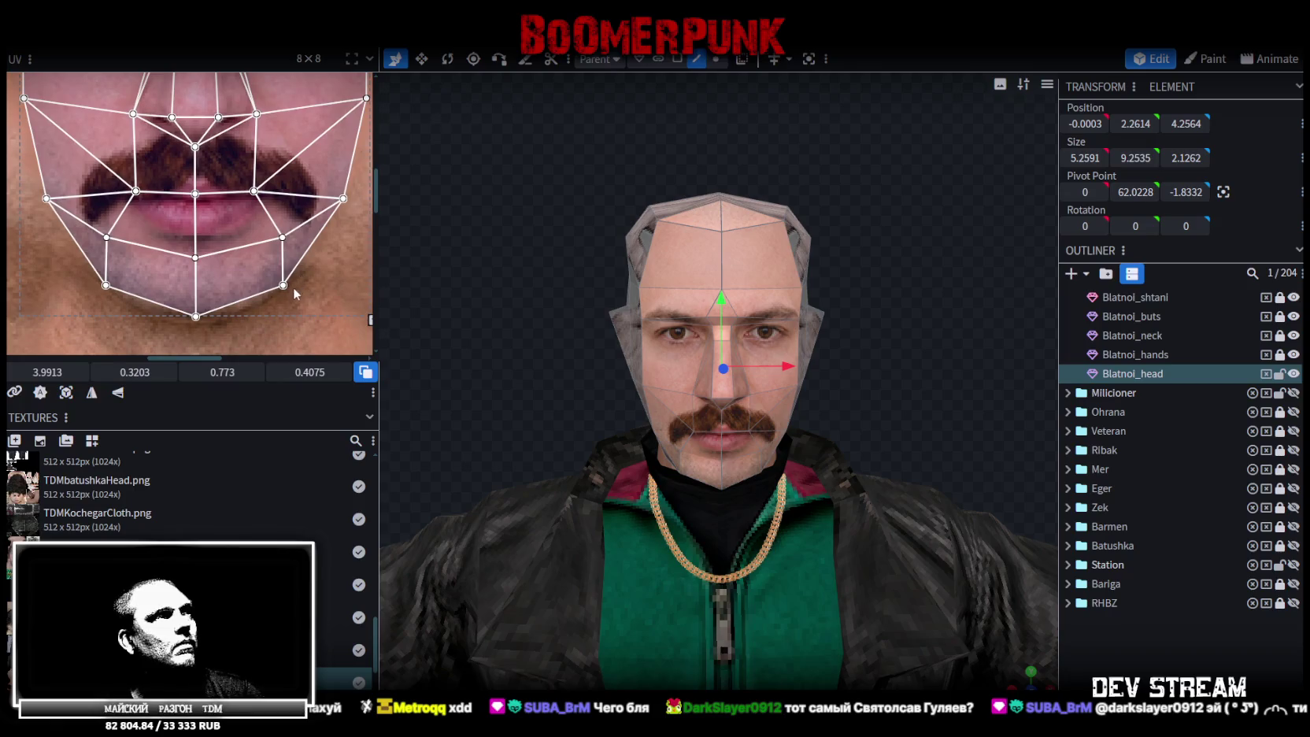
left_click(294, 284)
middle_click_drag(295, 284, 276, 246)
mouse_move(277, 245)
left_mouse_down()
mouse_move(66, 304)
mouse_move(317, 220)
mouse_move(35, 154)
left_mouse_up()
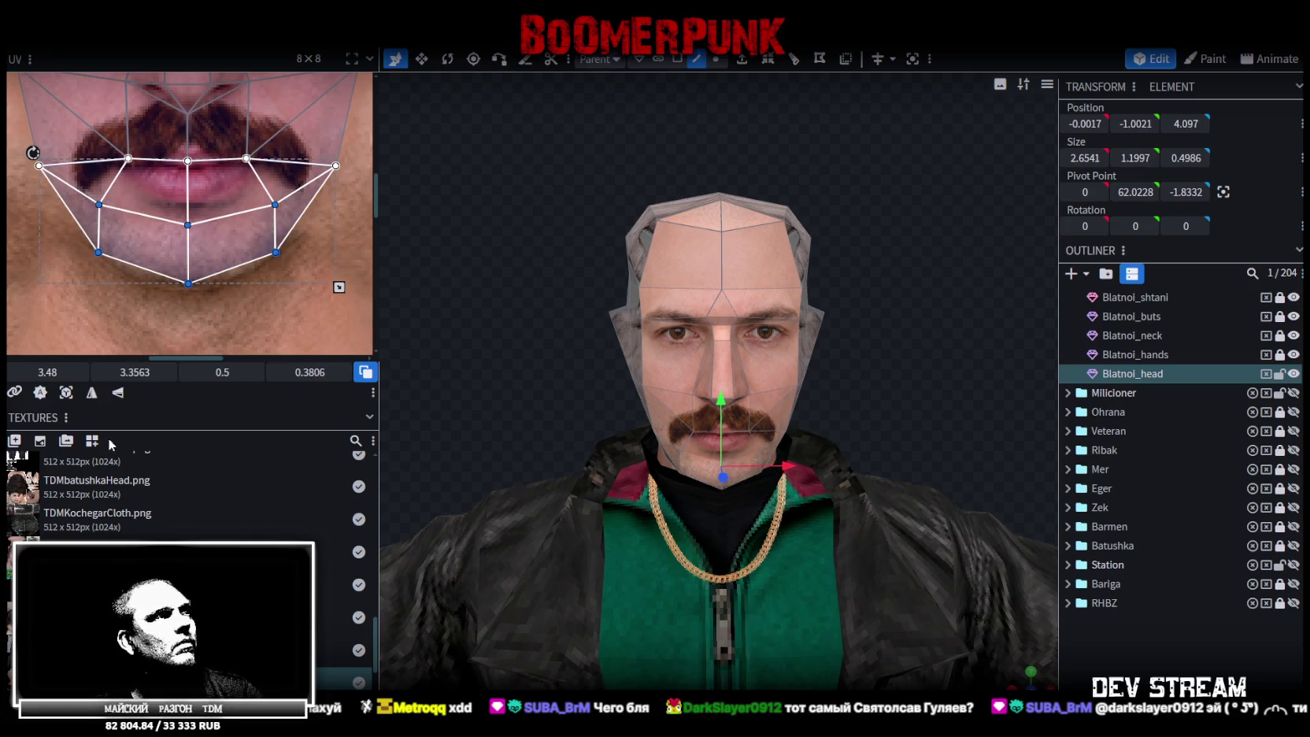
left_click_drag(132, 374, 141, 373)
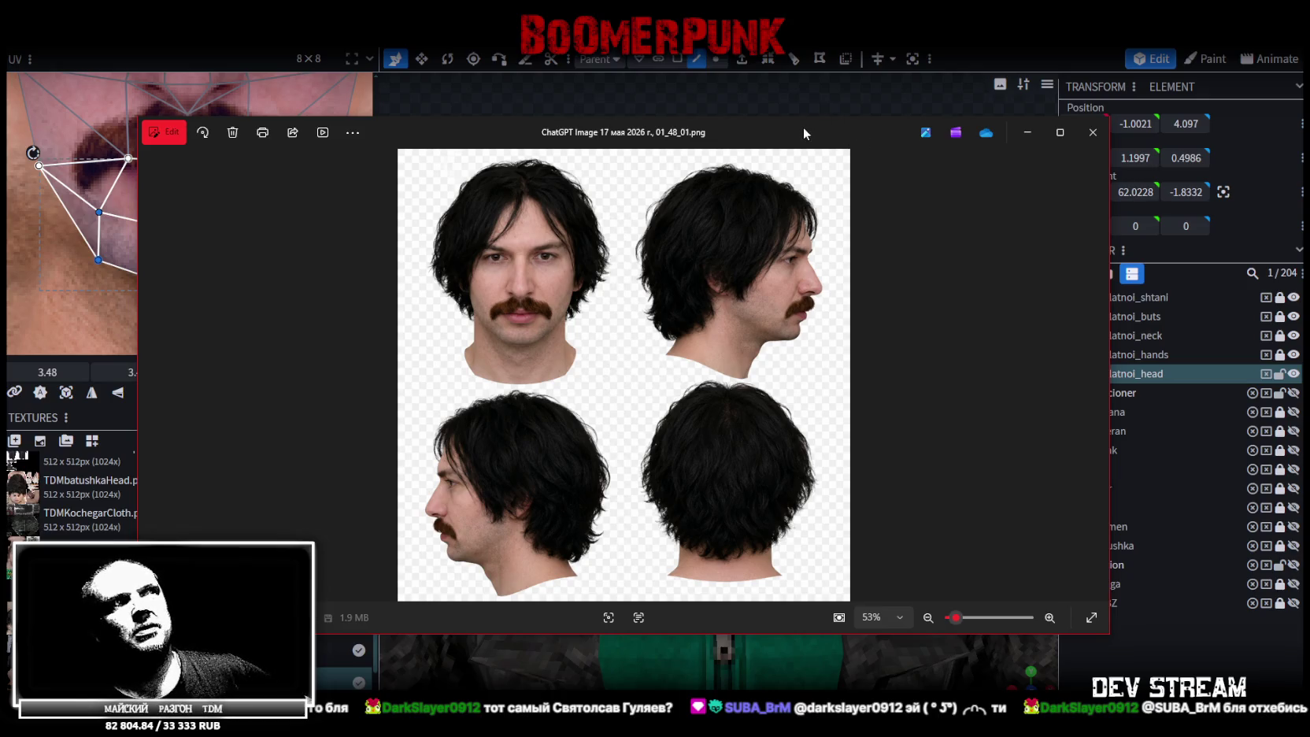
key("Escape")
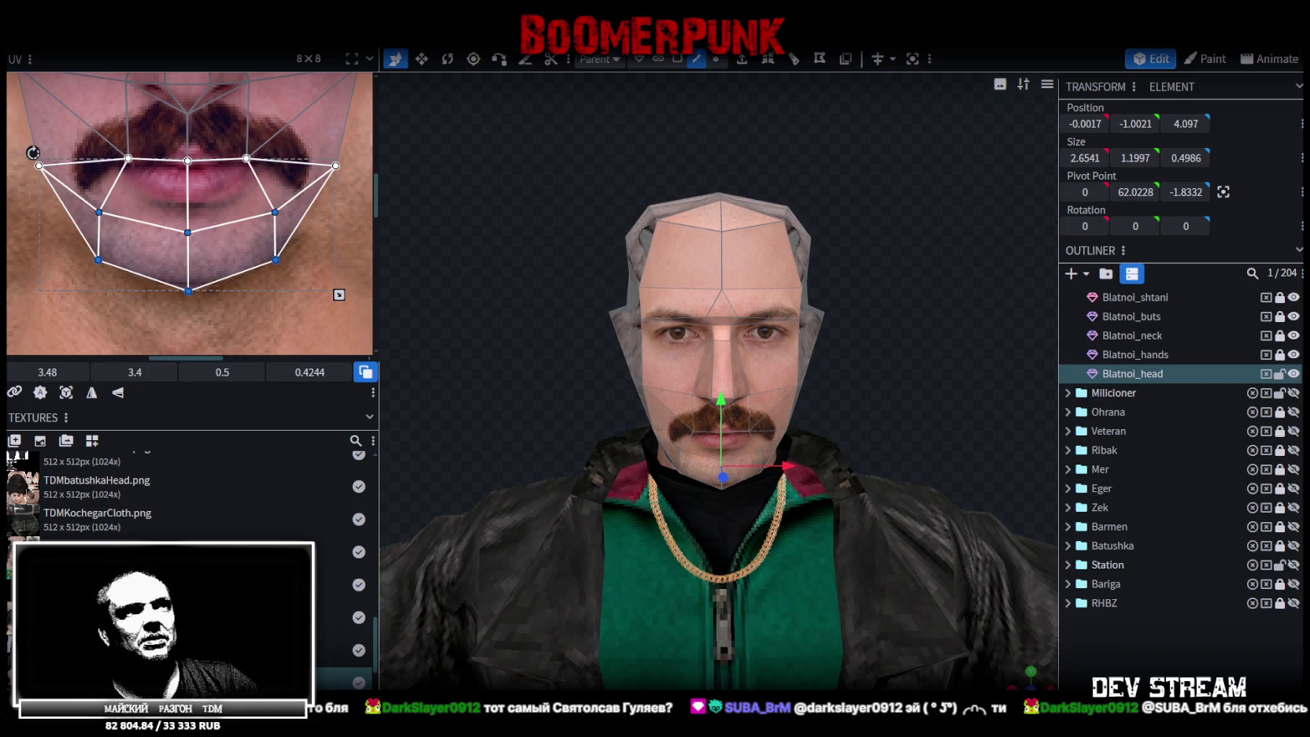
Step: Box-select the three mouth-line UV points, shift them slightly down, and clear the selection
scroll(286, 272, "down", 2)
scroll(197, 236, "down", 2)
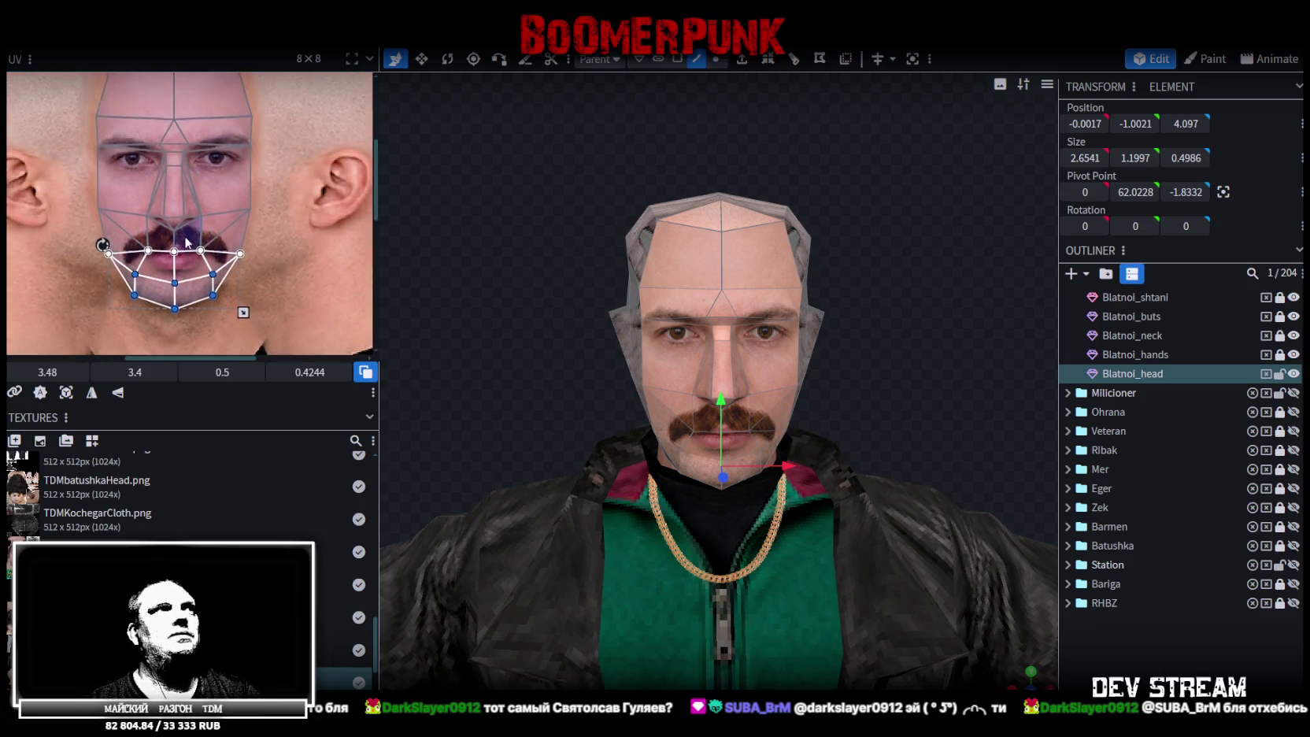
scroll(82, 222, "up", 3)
scroll(115, 250, "up", 2)
scroll(116, 250, "down", 2)
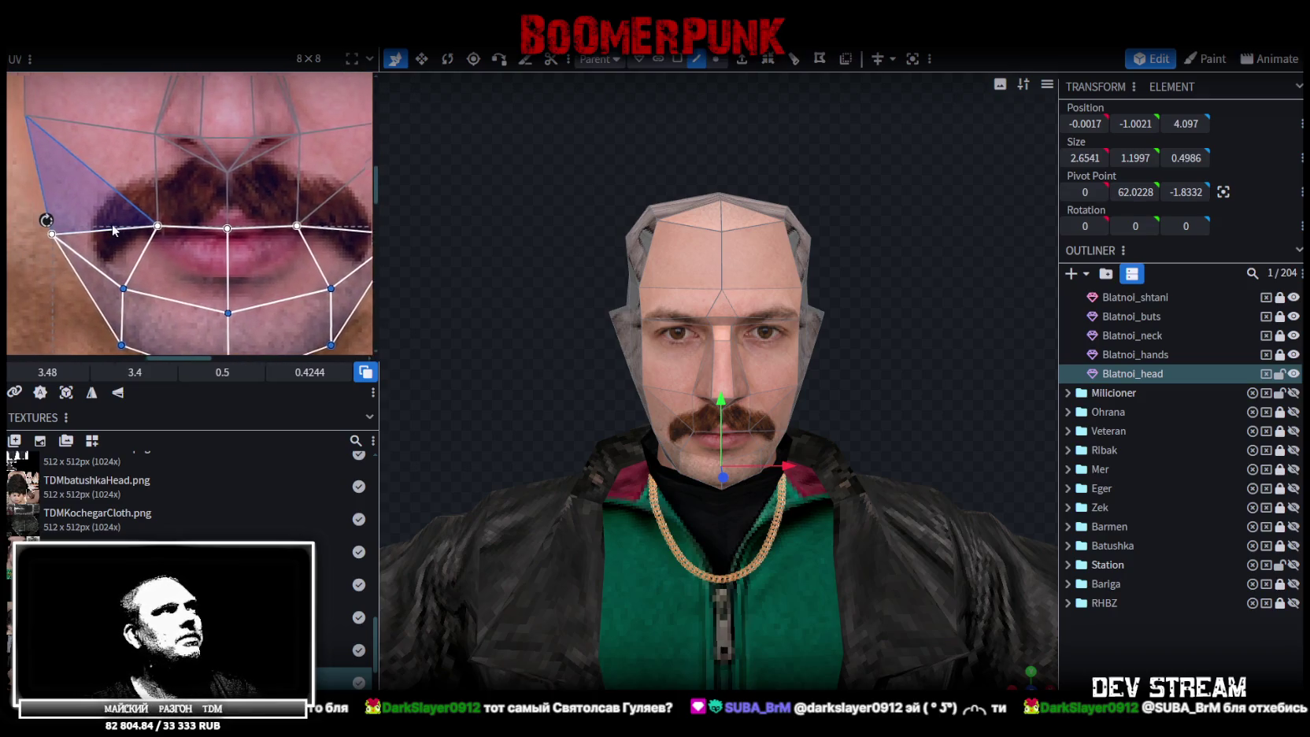
scroll(82, 200, "up", 1)
left_click_drag(148, 216, 307, 233)
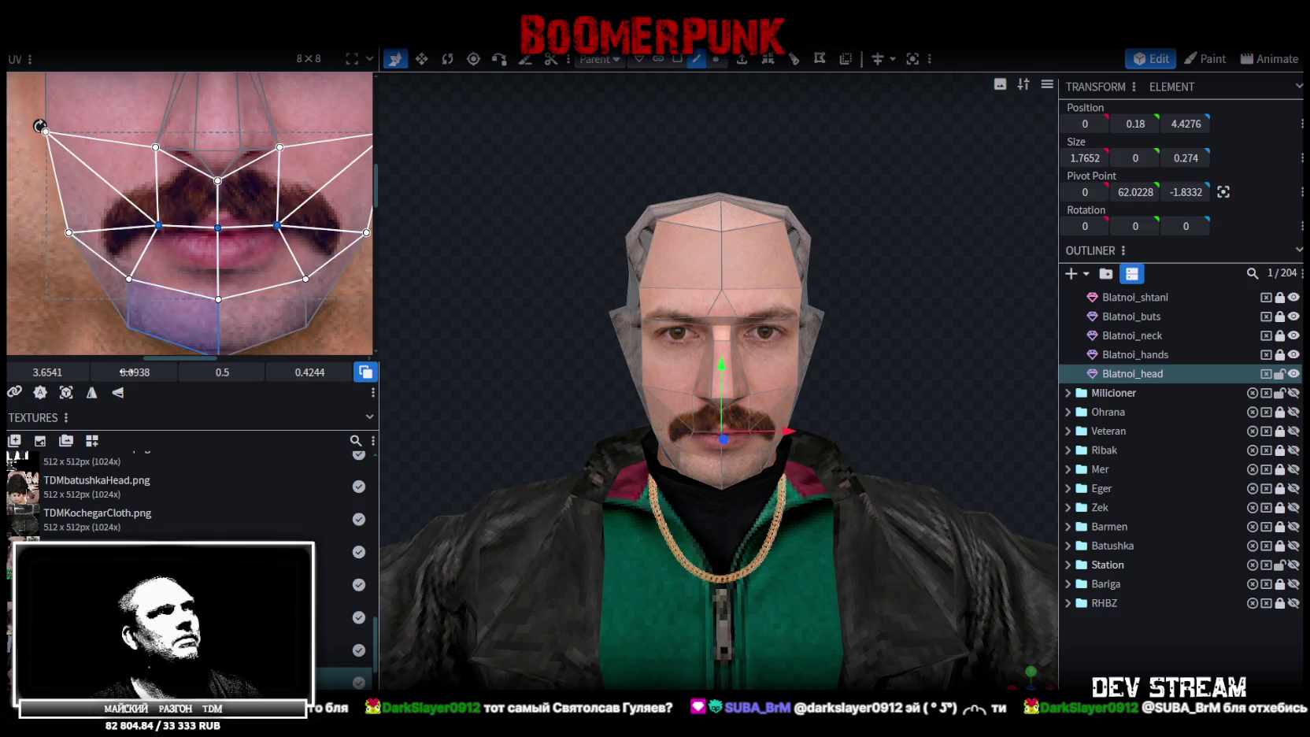
left_click_drag(310, 371, 310, 372)
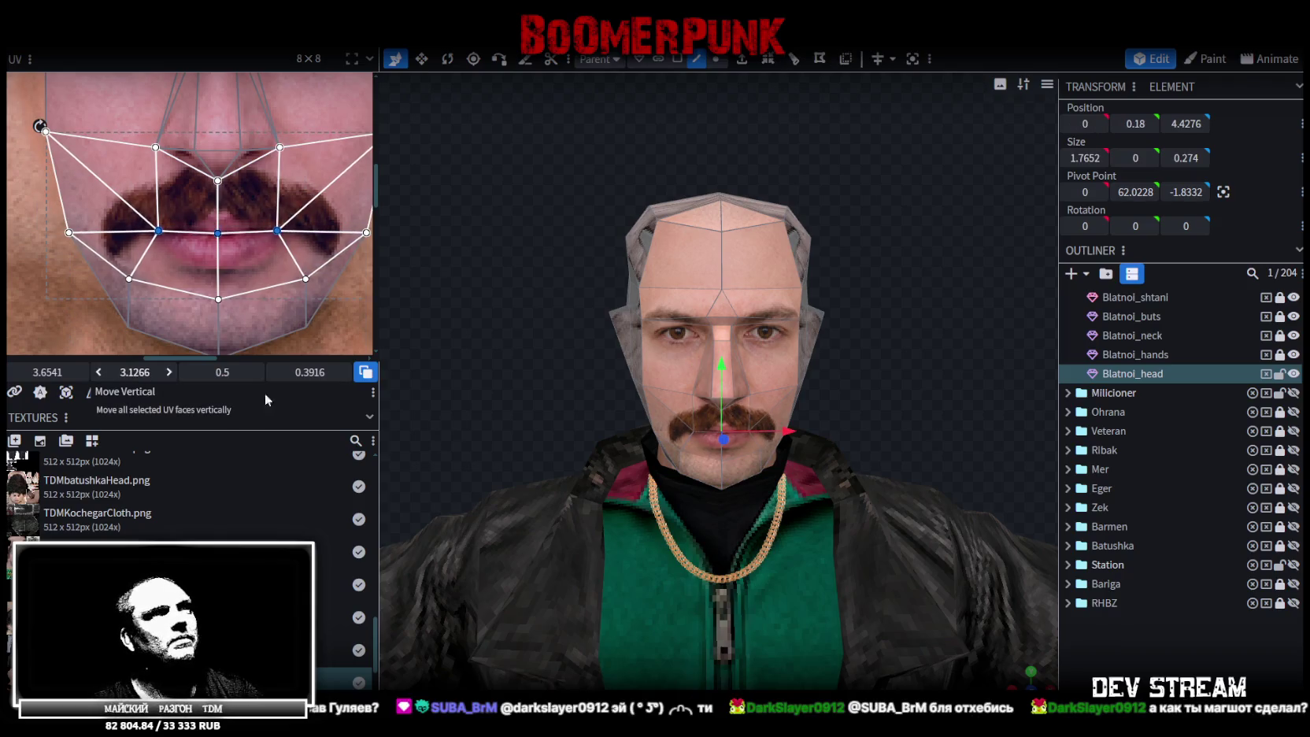
left_click(926, 403)
mouse_move(925, 404)
left_mouse_down()
mouse_move(864, 393)
mouse_move(880, 383)
left_mouse_up()
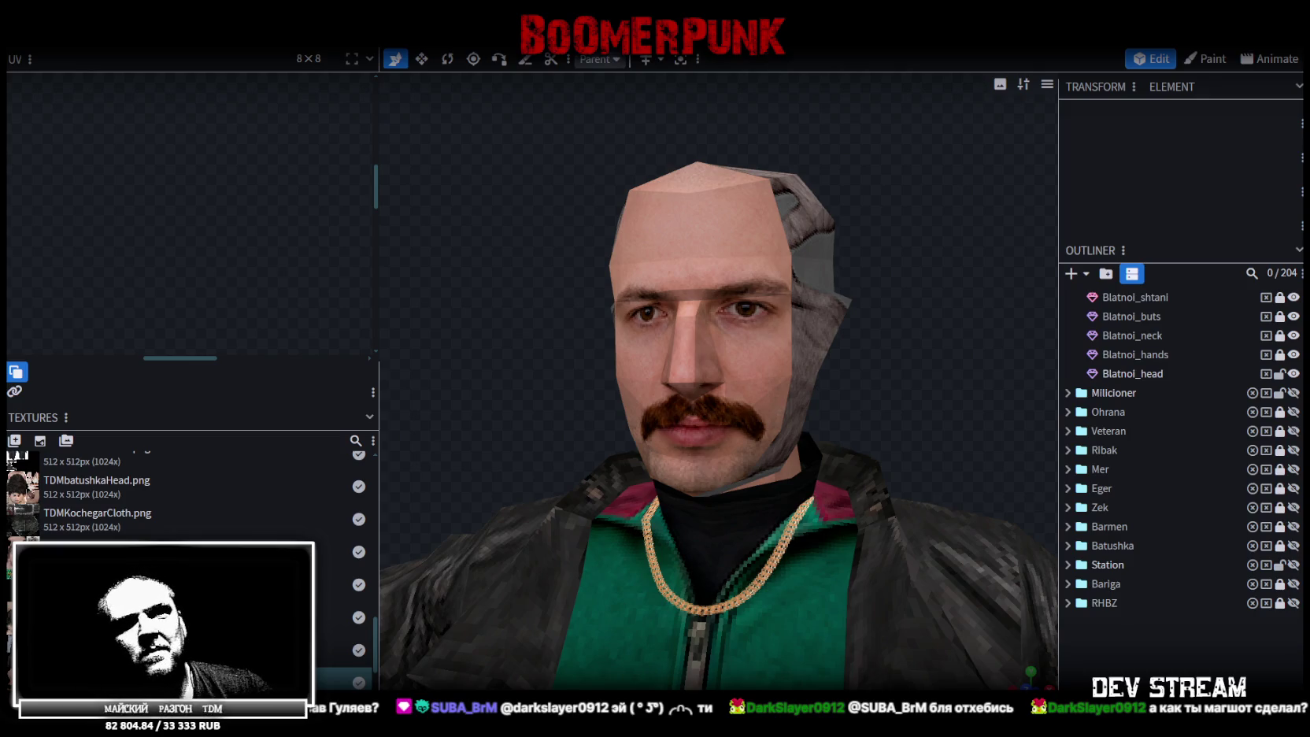
Step: Turn the head to a profile view, then hide the Blatnoi folder from the Outliner
mouse_move(916, 578)
left_mouse_down()
mouse_move(816, 350)
mouse_move(780, 338)
left_mouse_up()
left_click(780, 338)
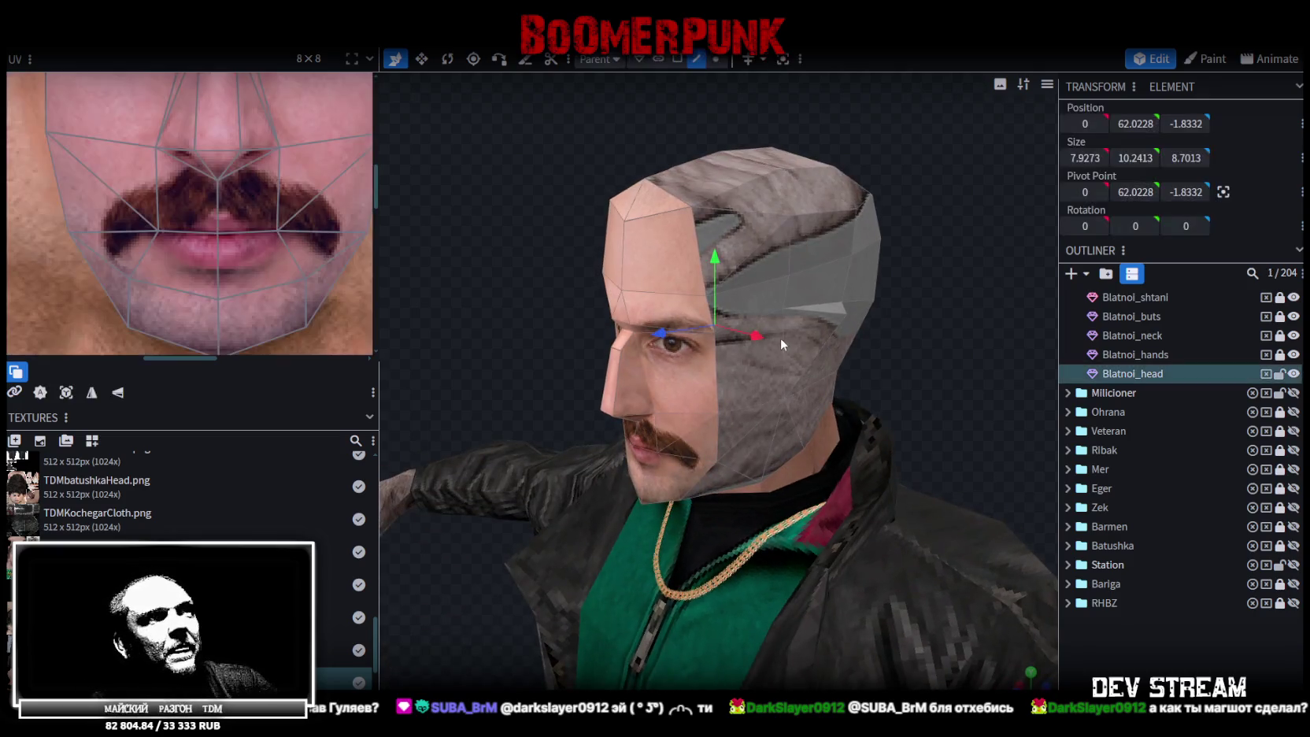
scroll(168, 166, "down", 3)
scroll(169, 114, "down", 3)
scroll(226, 217, "up", 4)
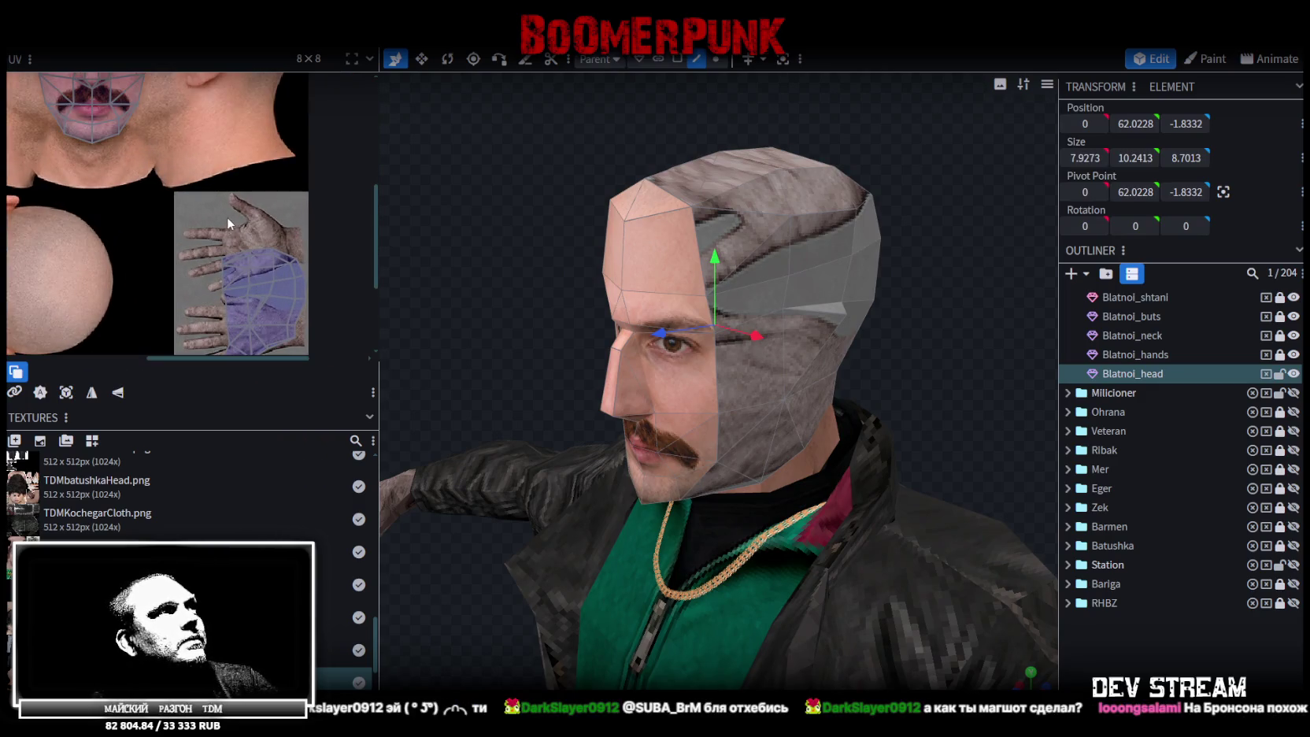
mouse_move(575, 307)
left_mouse_down()
mouse_move(459, 263)
mouse_move(436, 283)
mouse_move(460, 315)
mouse_move(612, 228)
mouse_move(642, 141)
mouse_move(700, 220)
mouse_move(780, 197)
mouse_move(588, 134)
mouse_move(828, 289)
mouse_move(857, 264)
mouse_move(762, 379)
left_mouse_up()
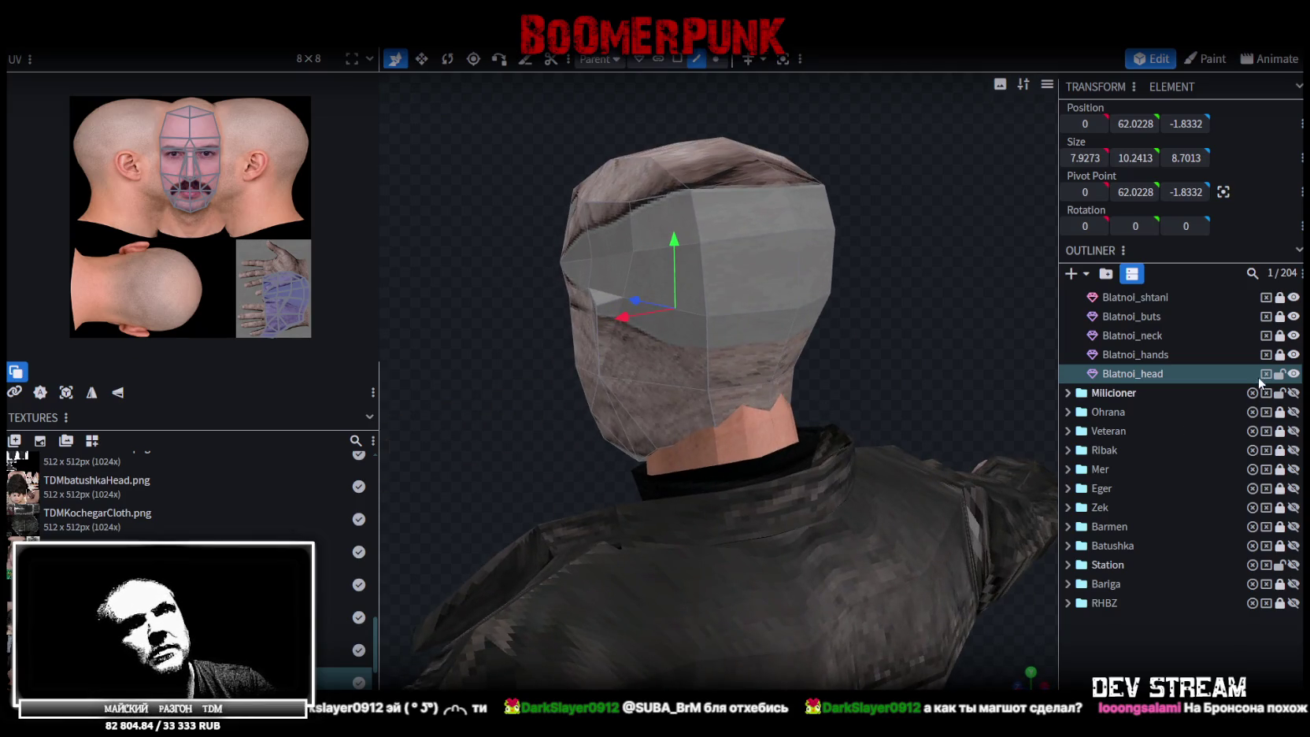
scroll(1258, 376, "up", 2)
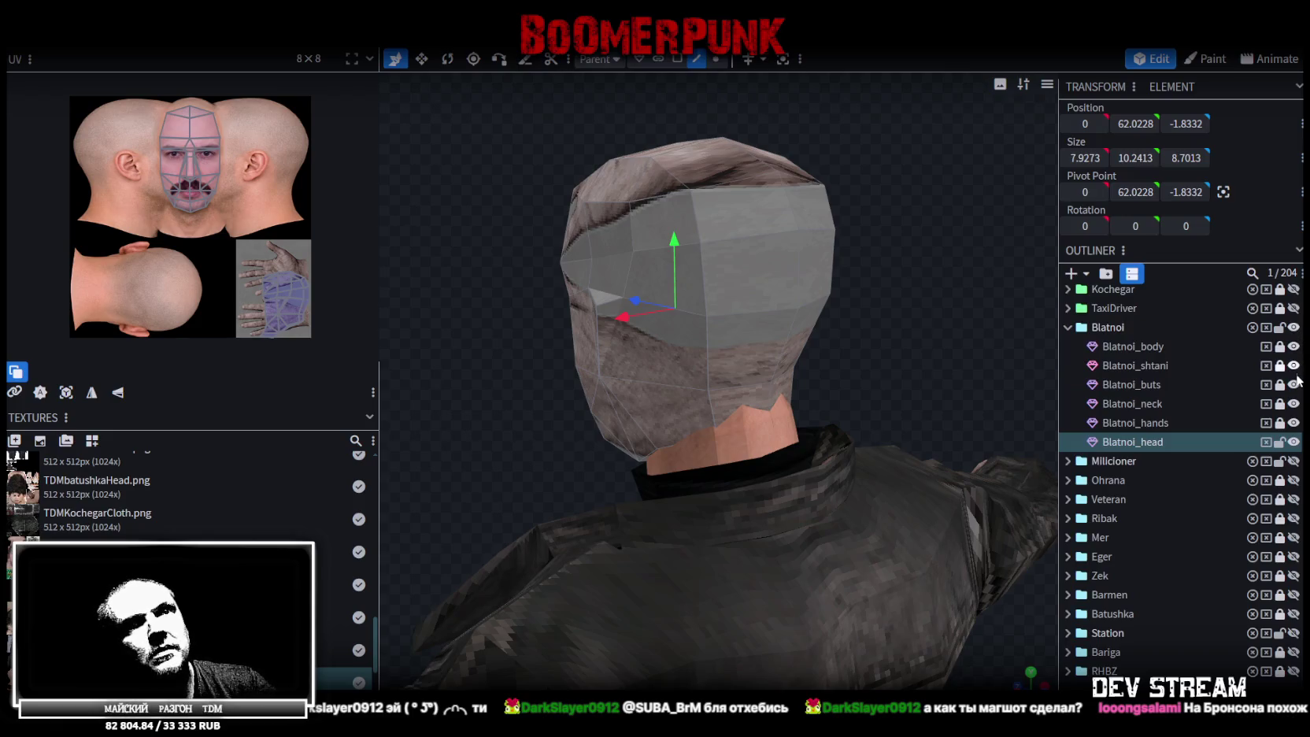
left_click(1294, 328)
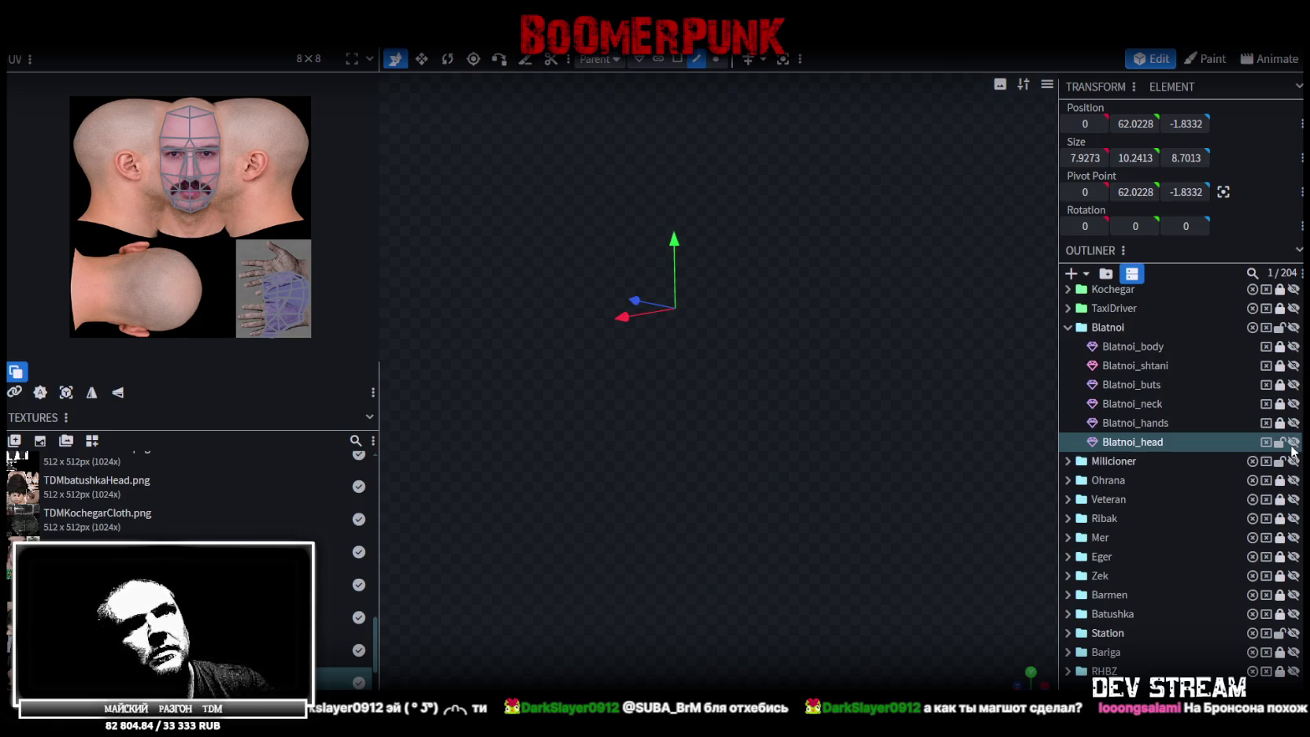
Step: Show only Blatnoi_head and select its back faces from the bottom cap up to the top face
left_click(1294, 442)
left_click_drag(1015, 378, 837, 349)
scroll(833, 352, "up", 2)
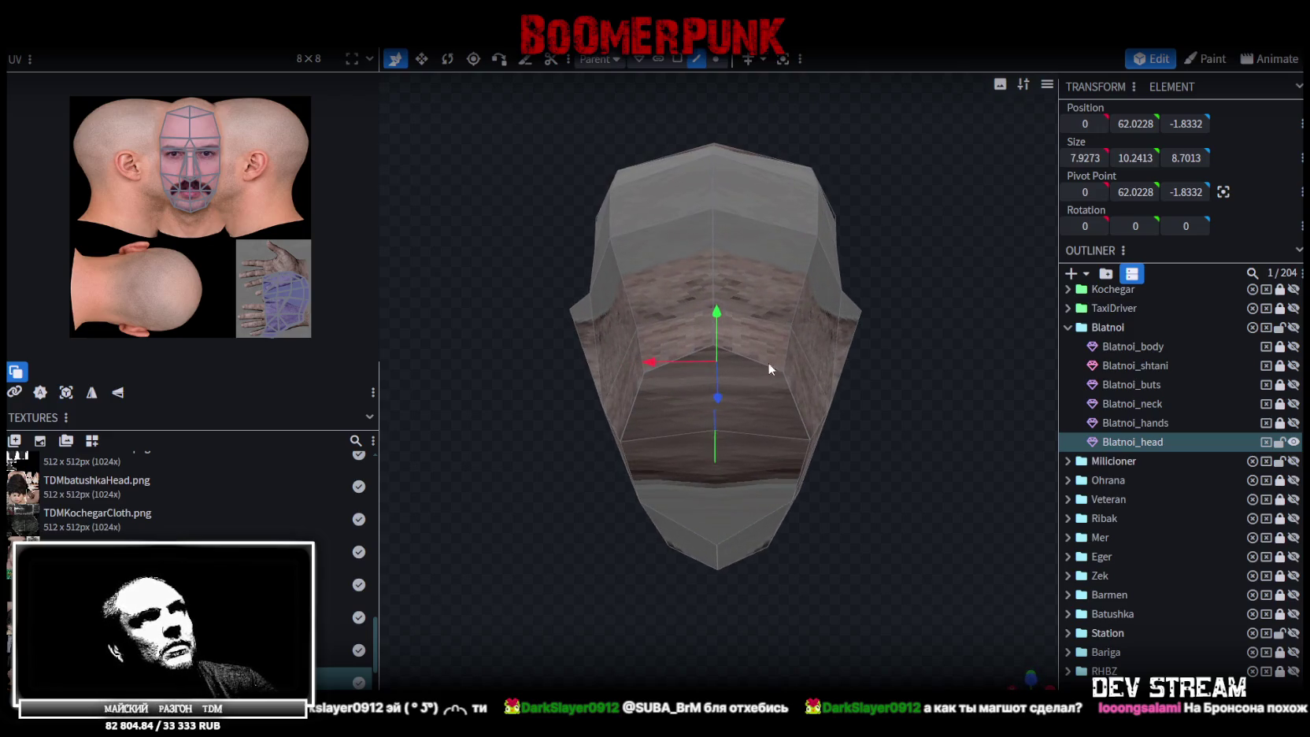
left_click(678, 384)
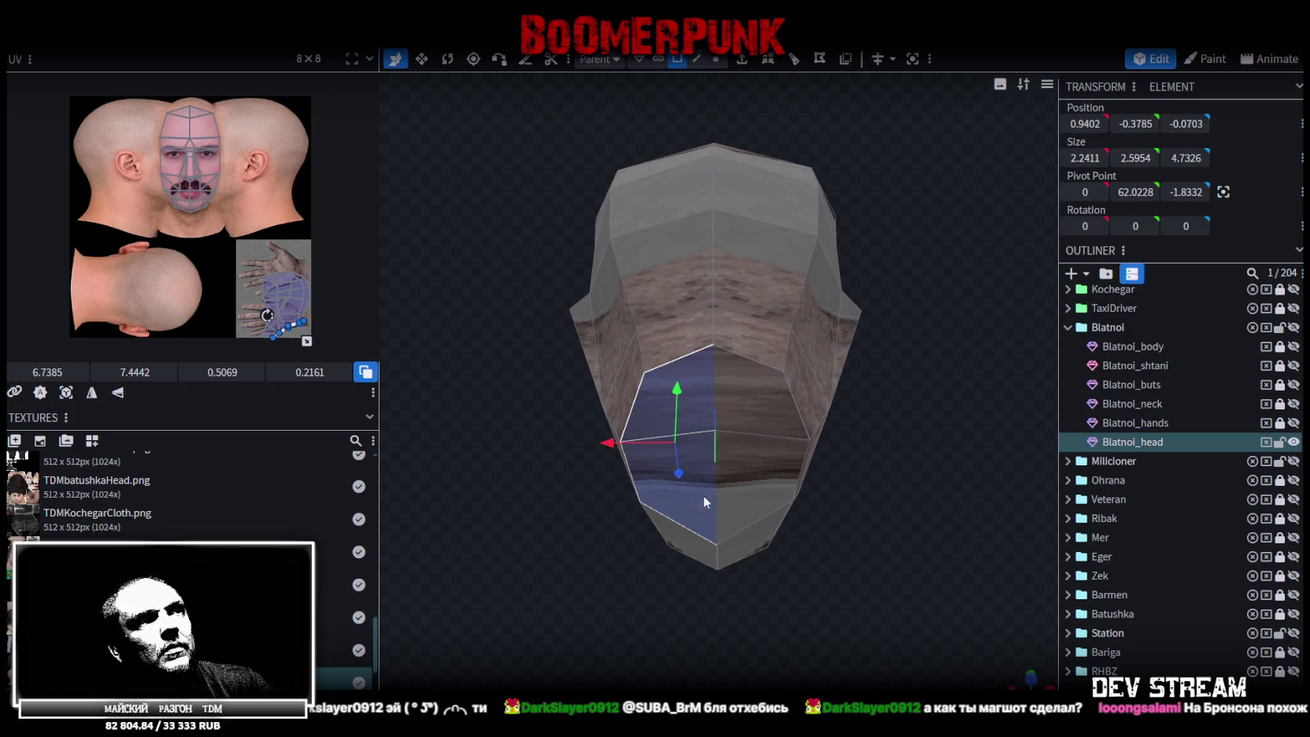
left_click(750, 403)
mouse_move(751, 403)
left_mouse_down()
mouse_move(939, 389)
mouse_move(759, 374)
left_mouse_up()
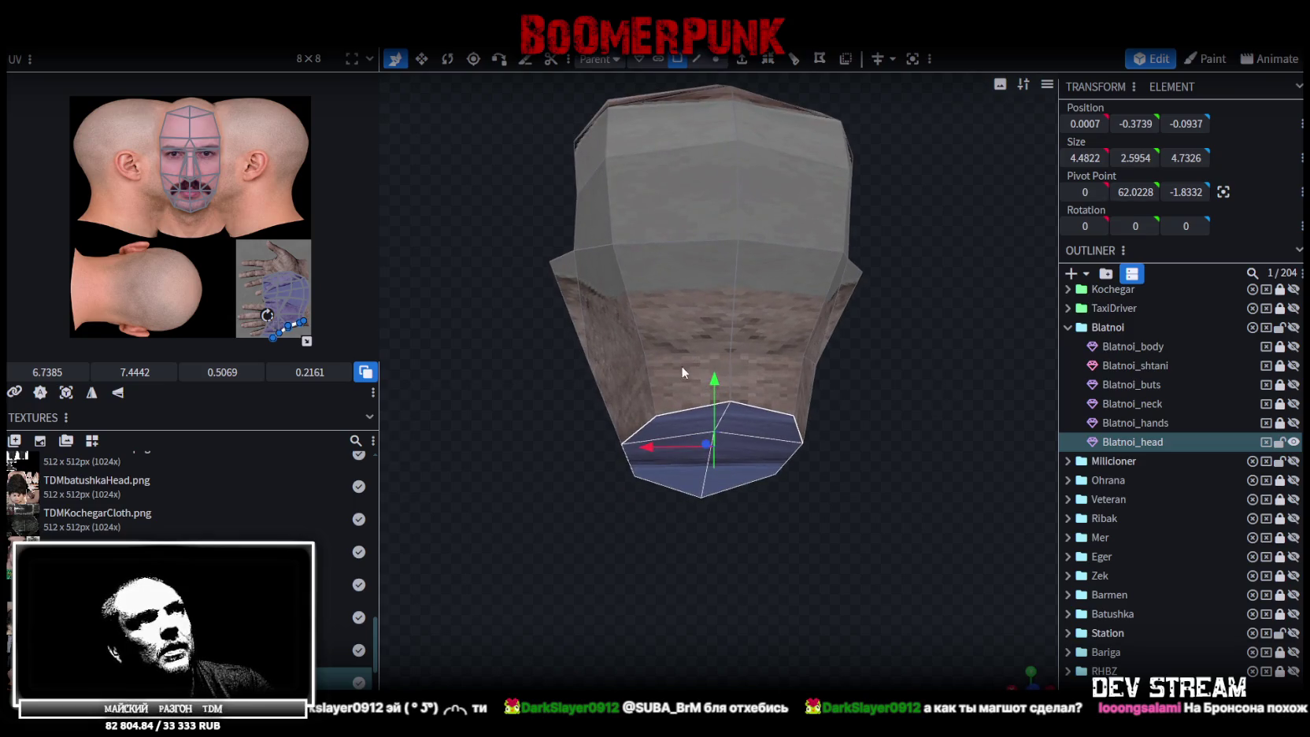
left_click_drag(753, 298, 688, 172, "ctrl")
left_click(754, 122, "ctrl")
mouse_move(754, 122)
left_mouse_down()
mouse_move(900, 408)
mouse_move(893, 368)
mouse_move(839, 505)
mouse_move(867, 422)
mouse_move(747, 402)
left_mouse_up()
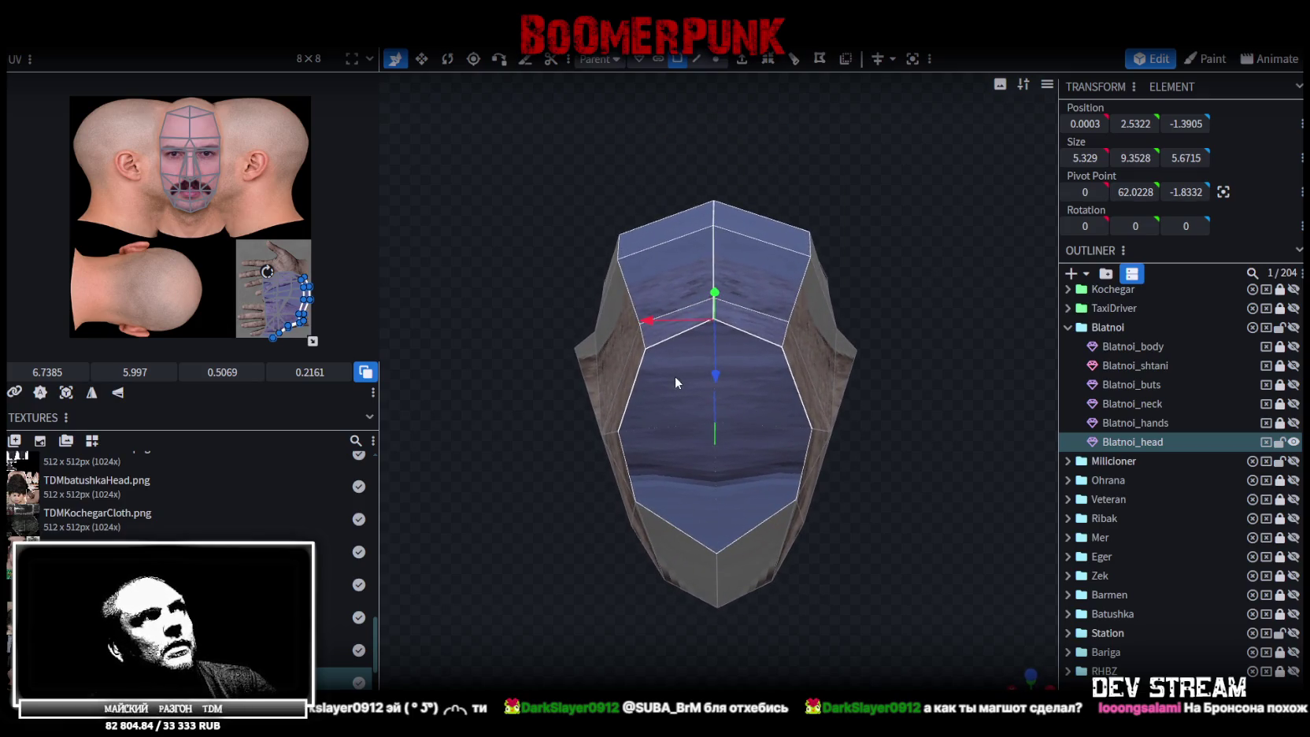
mouse_move(920, 327)
left_mouse_down()
mouse_move(892, 574)
mouse_move(918, 487)
left_mouse_up()
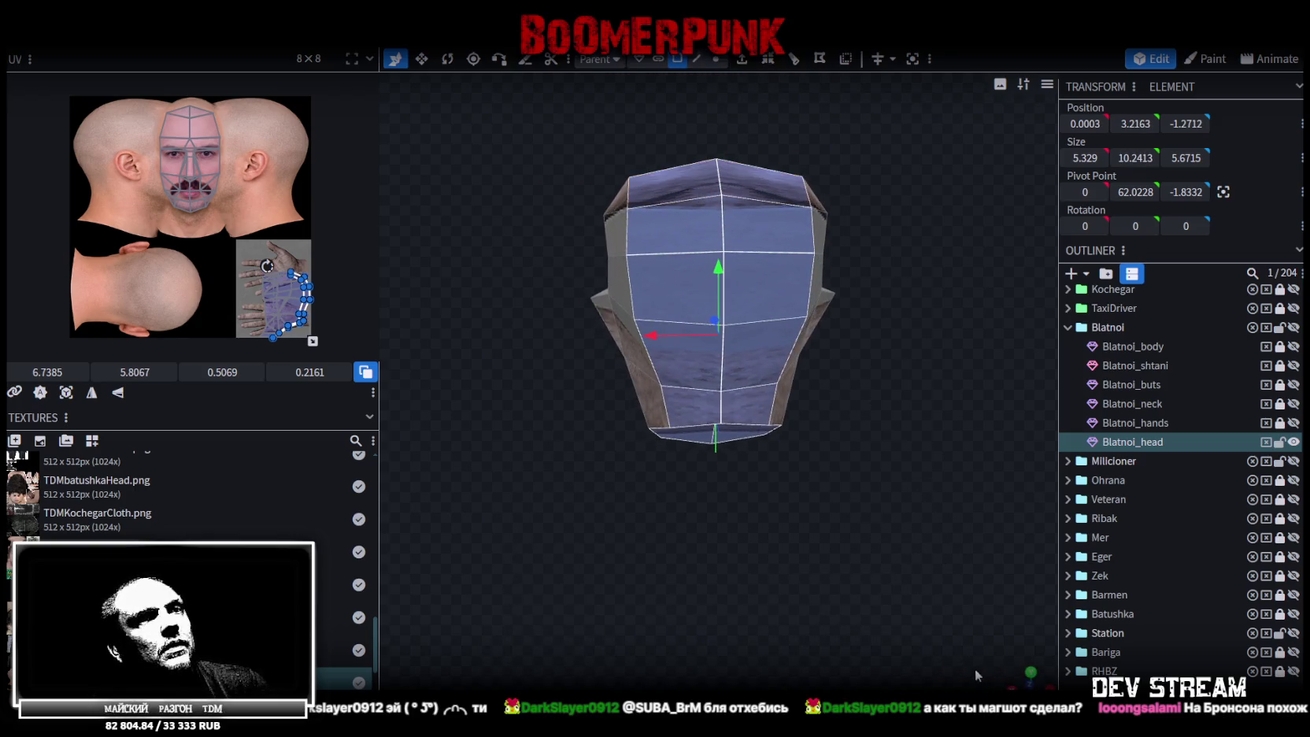
left_click_drag(886, 512, 879, 577)
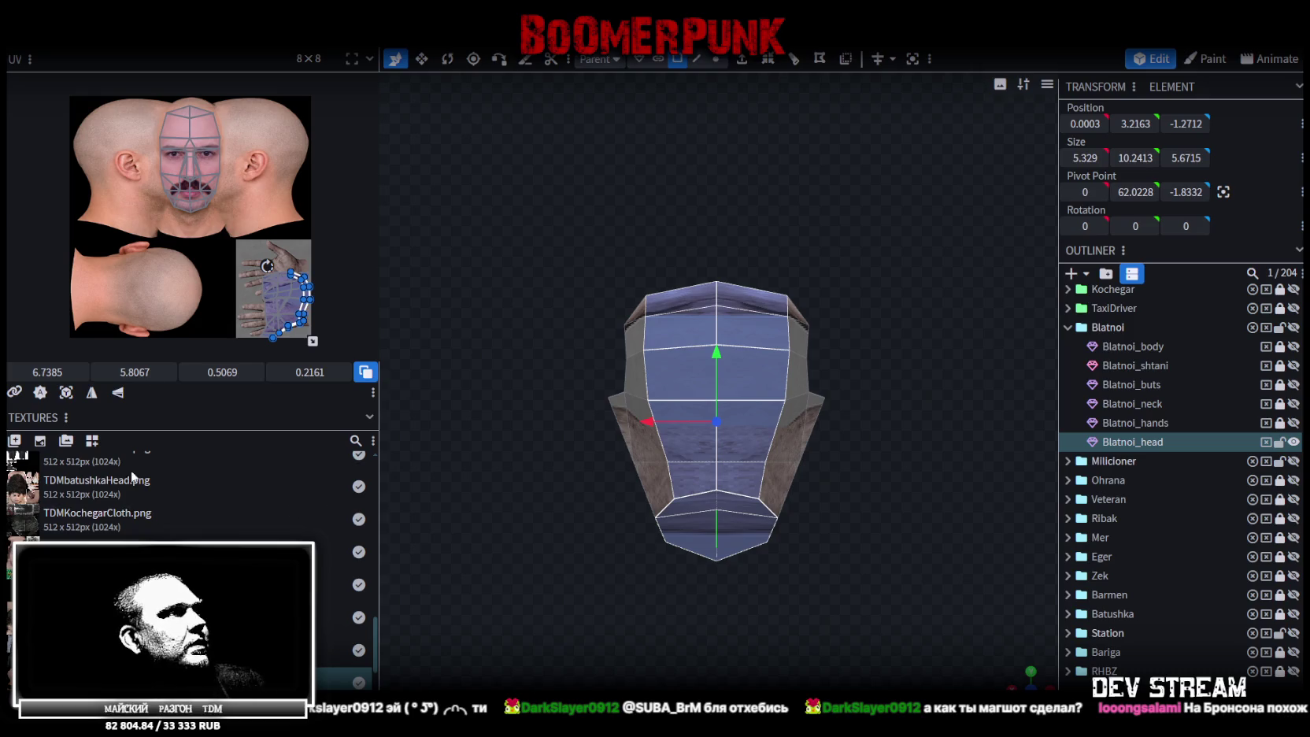
Step: Project the selected faces' UVs from view, then move and shrink the island toward the face area
left_click(69, 392)
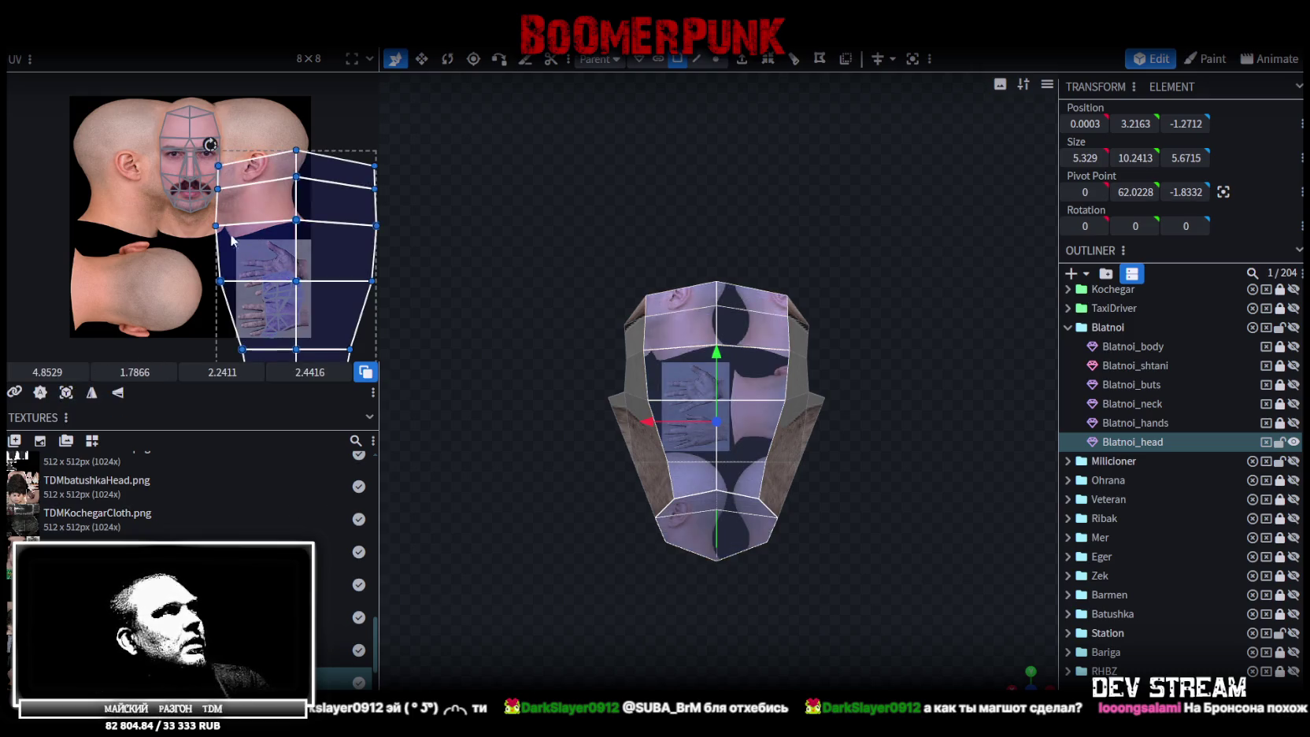
left_click_drag(237, 244, 164, 194)
scroll(288, 332, "down", 1)
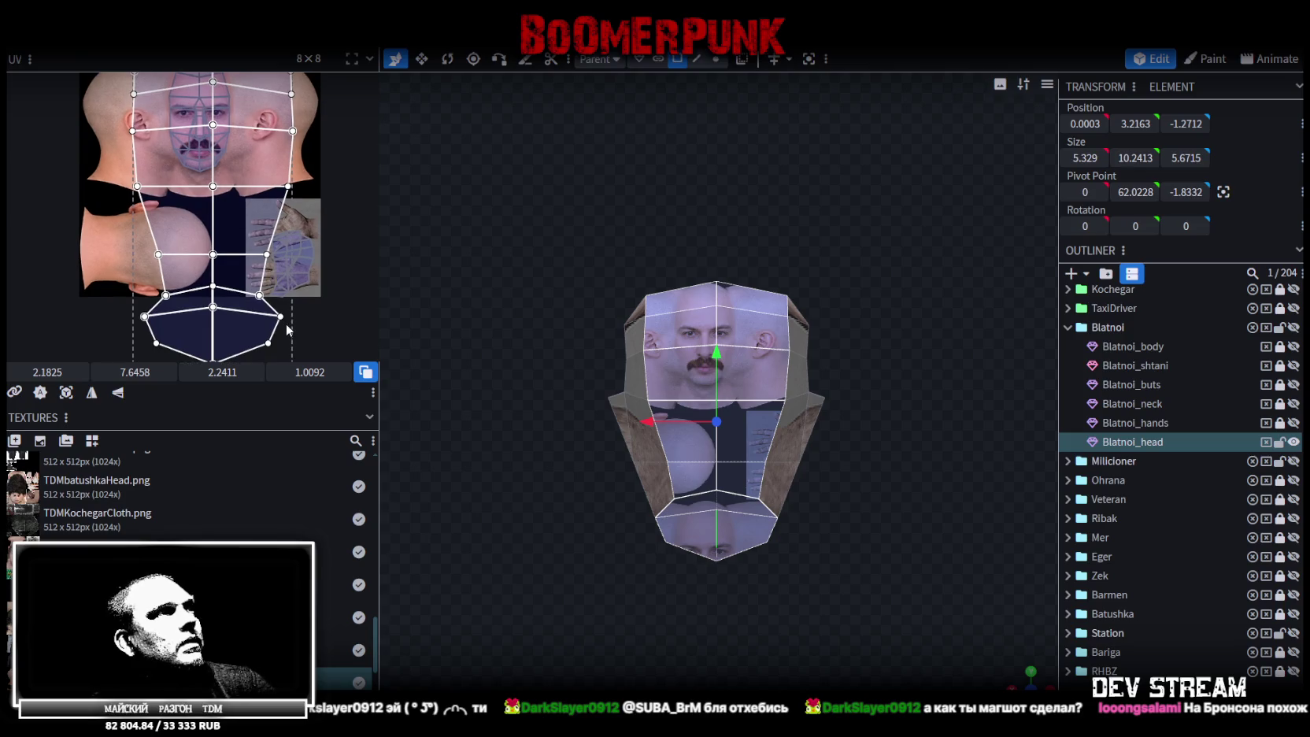
scroll(287, 333, "down", 1)
left_click_drag(277, 318, 208, 259)
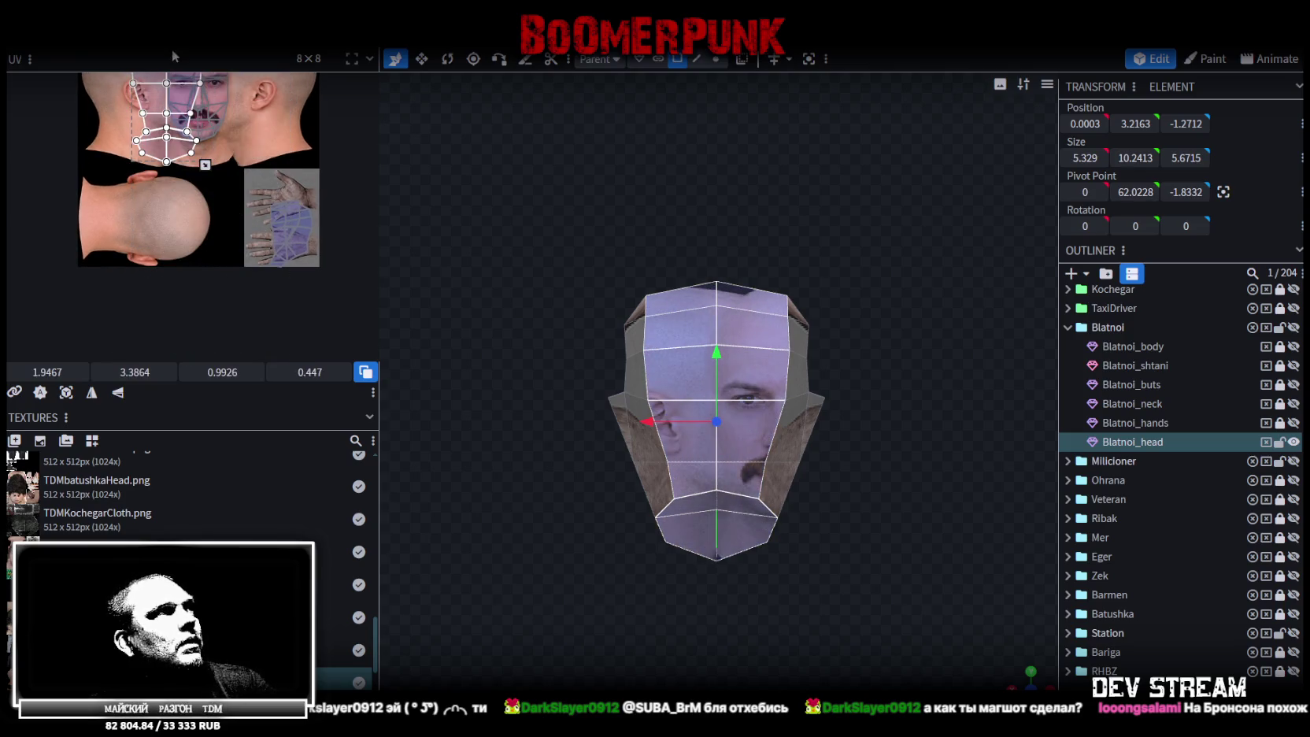
Step: Rotate the UV island, then scale and shift it onto the texture's bald scalp area
right_click(178, 103)
left_click(229, 416)
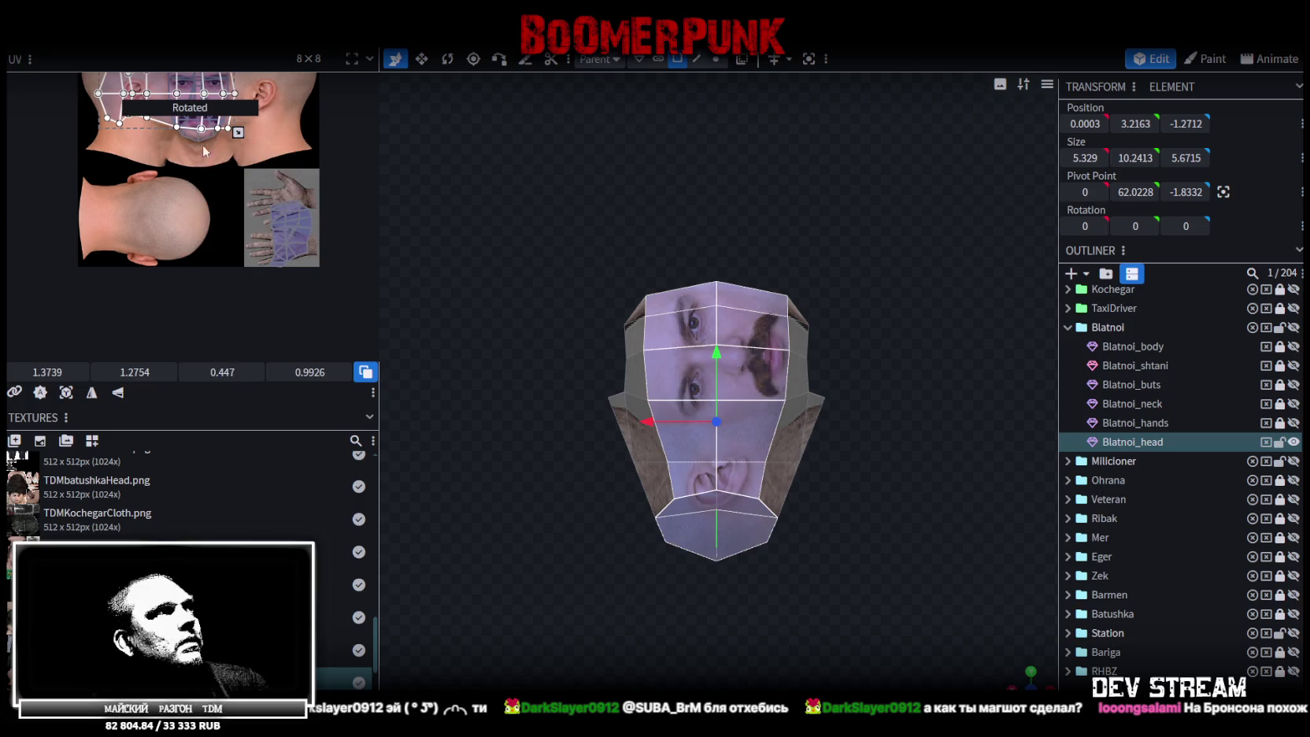
mouse_move(118, 87)
left_mouse_down()
mouse_move(80, 211)
mouse_move(99, 225)
left_mouse_up()
scroll(81, 211, "up", 3)
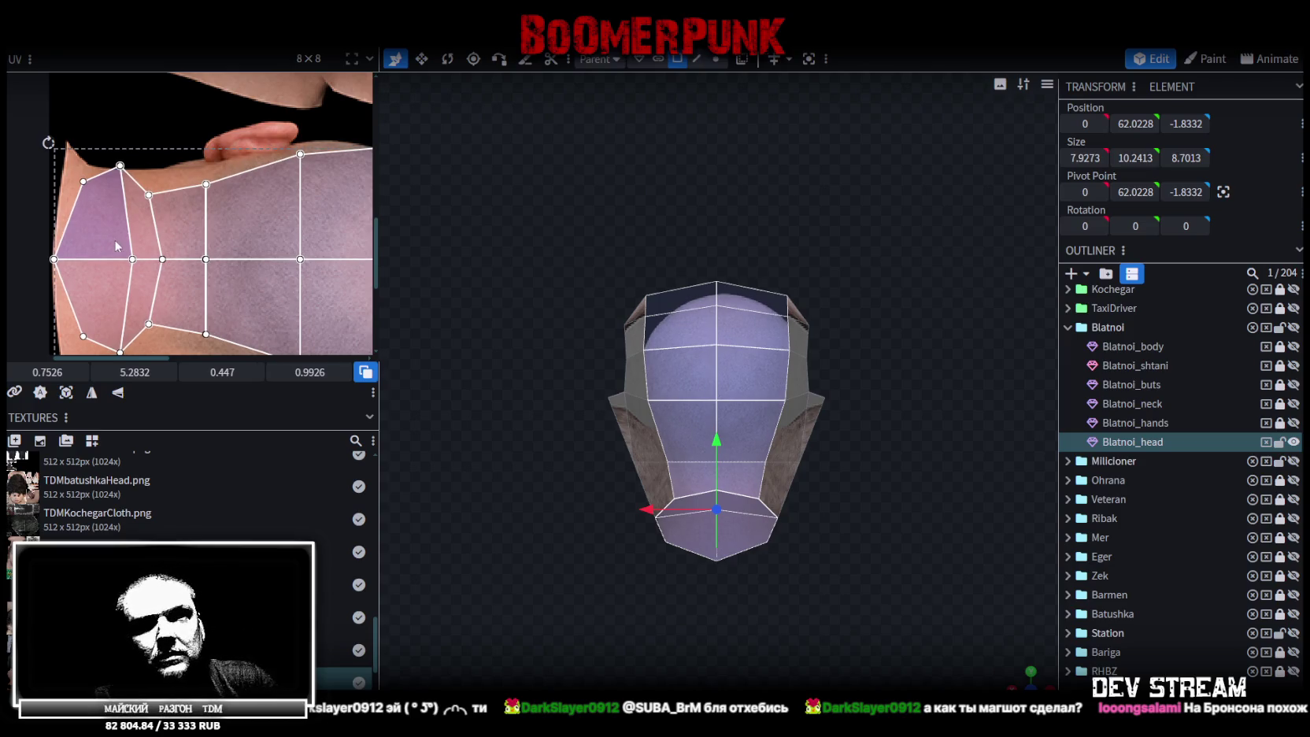
scroll(176, 218, "down", 2)
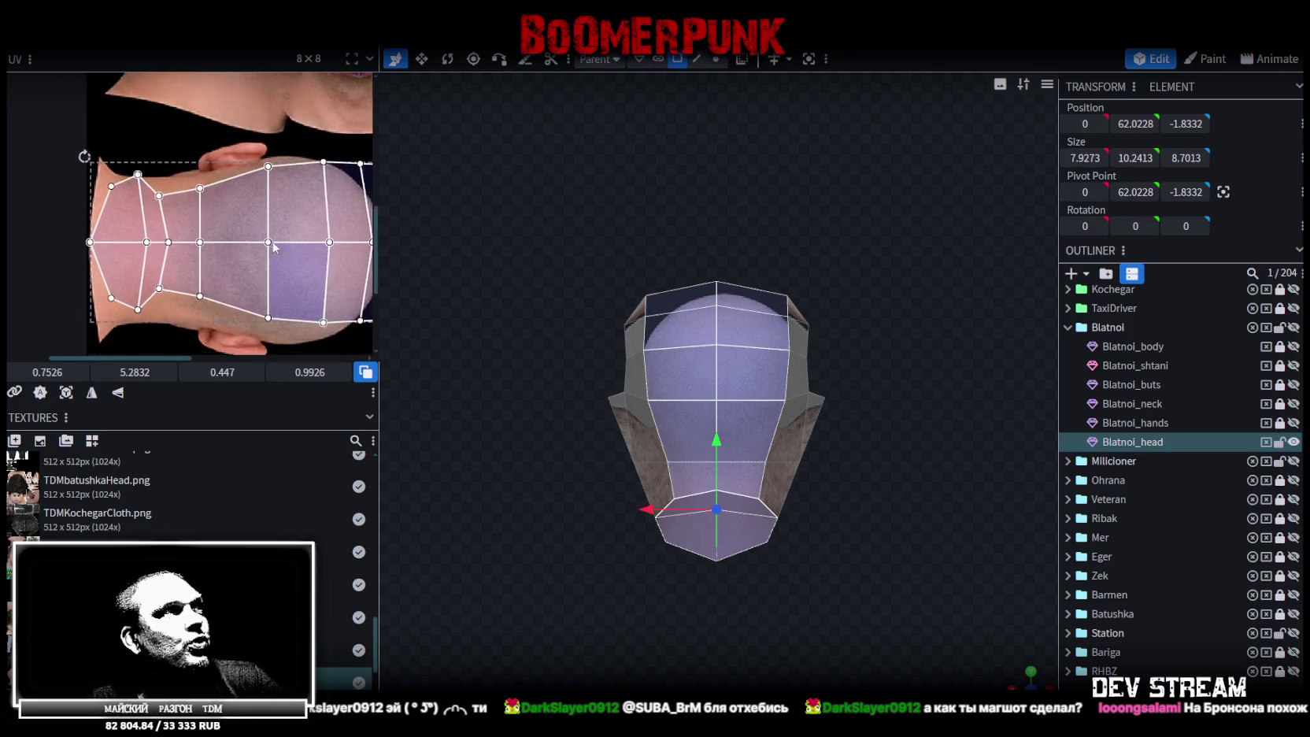
middle_click_drag(277, 248, 216, 208)
left_click_drag(341, 271, 301, 257)
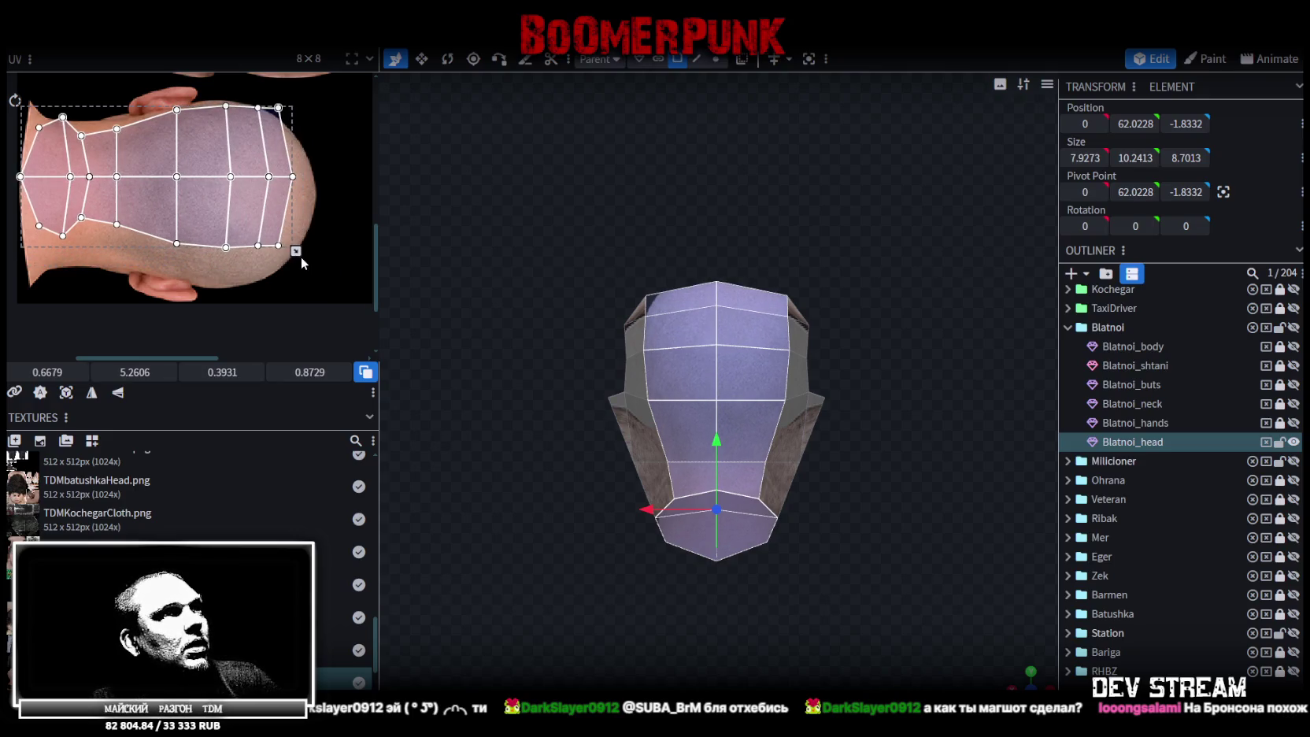
left_click_drag(301, 257, 297, 256)
left_click_drag(238, 200, 238, 219)
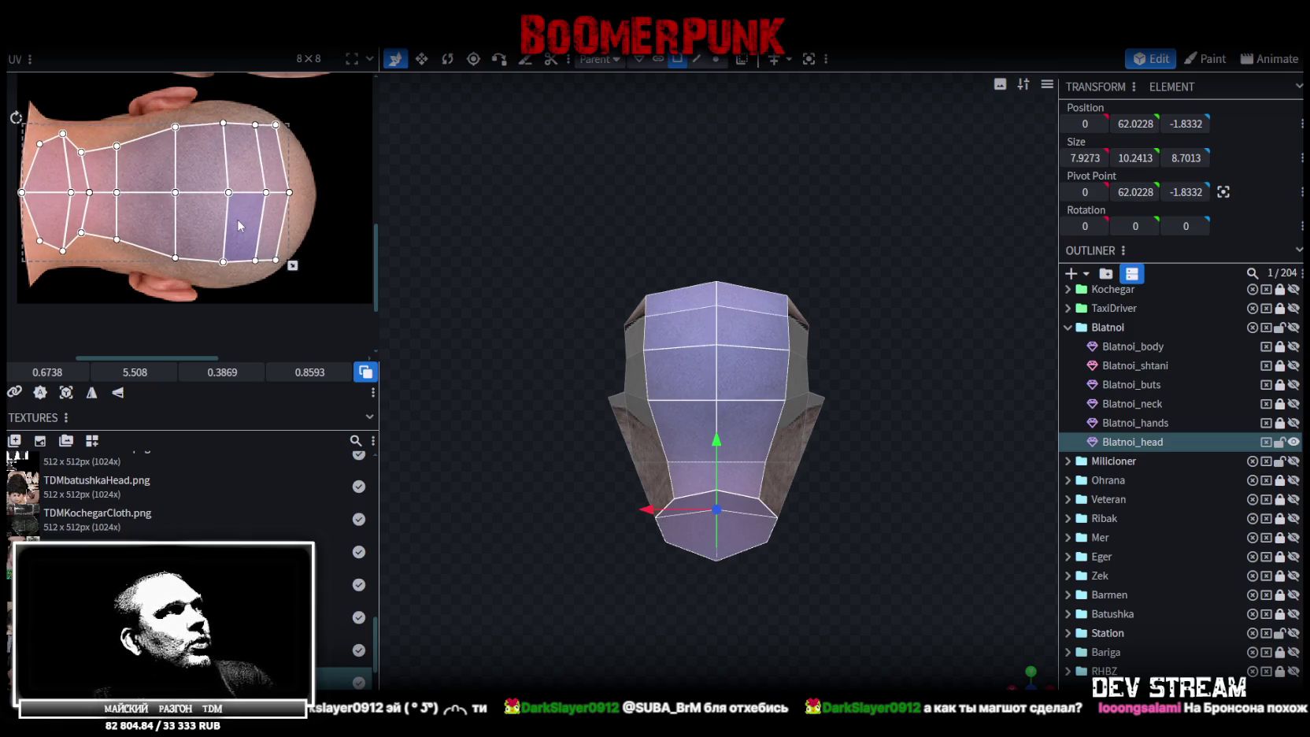
scroll(238, 219, "down", 3)
scroll(250, 255, "up", 1)
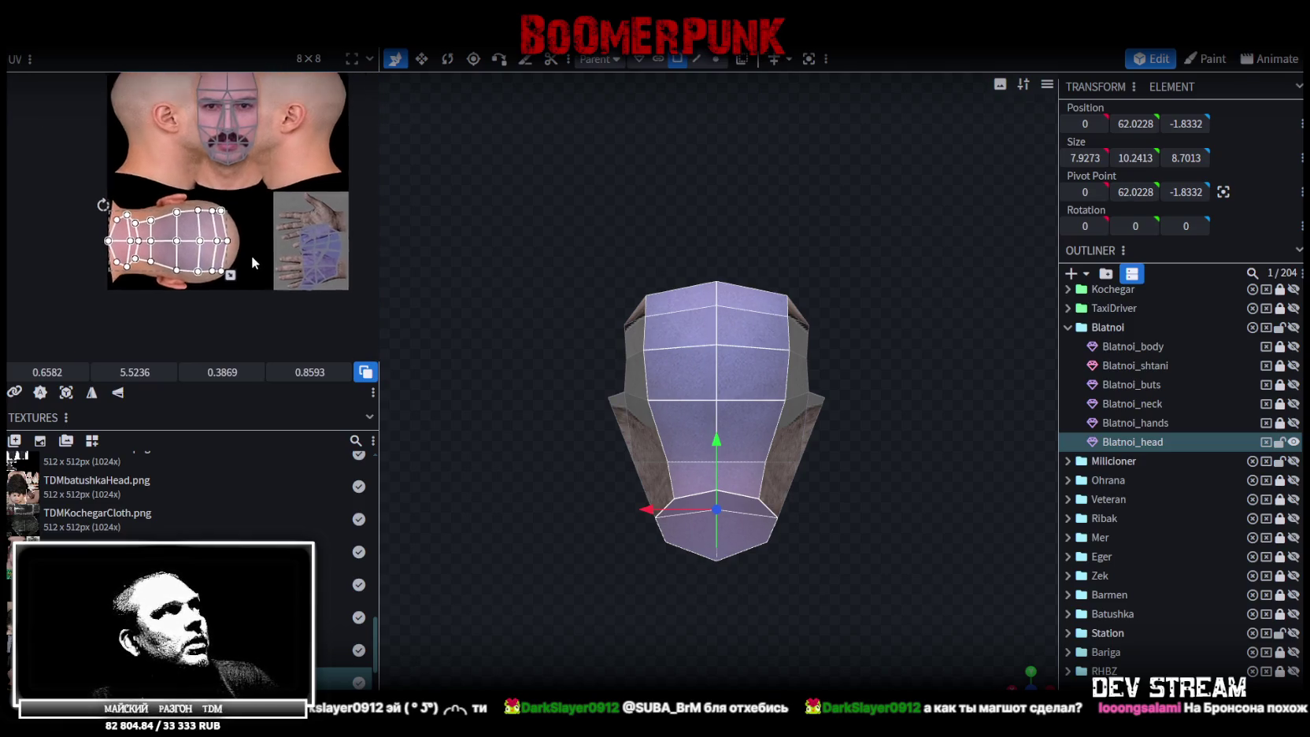
left_click_drag(1024, 683, 809, 413)
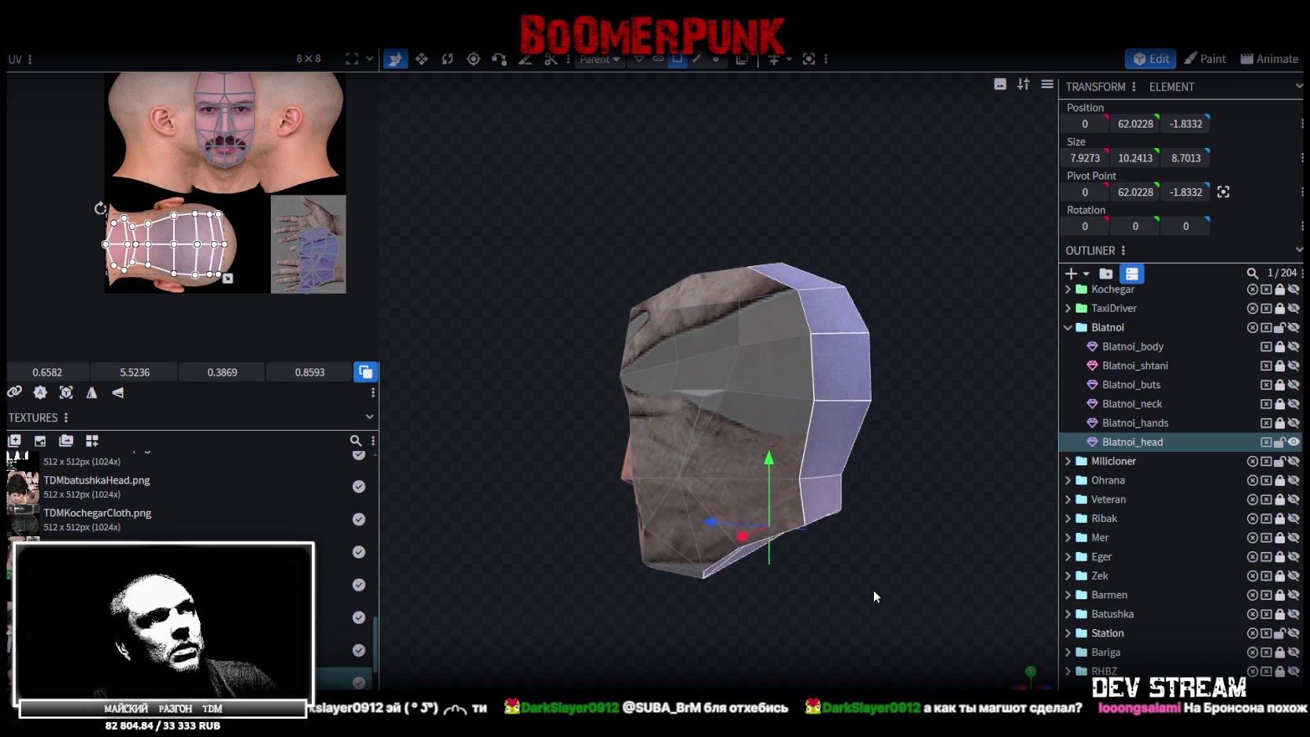
Step: Select the flat chin-underside face and project its UVs from the numpad-2 bottom view
left_click_drag(701, 509, 730, 576)
scroll(229, 279, "up", 3)
mouse_move(565, 362)
left_mouse_down()
mouse_move(535, 343)
mouse_move(674, 323)
left_mouse_up()
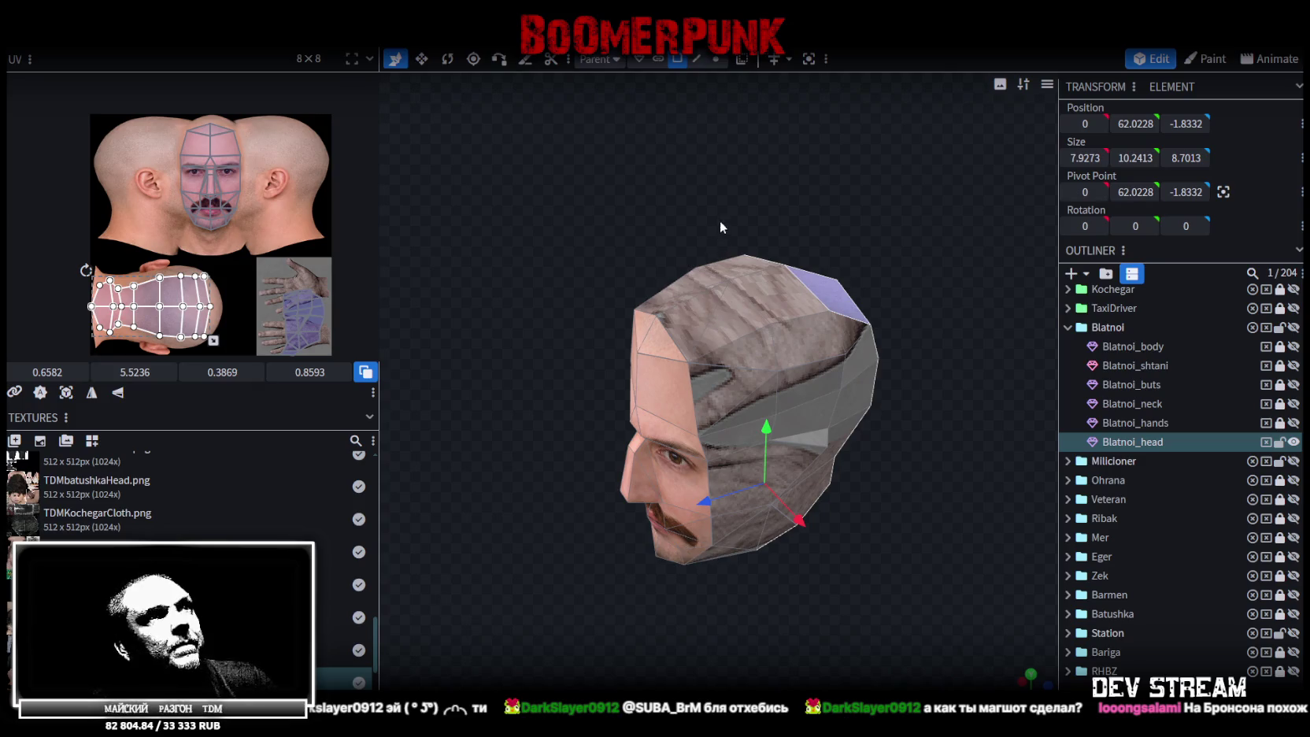
mouse_move(847, 494)
left_mouse_down()
mouse_move(864, 494)
mouse_move(816, 521)
mouse_move(715, 478)
left_mouse_up()
left_click(709, 492)
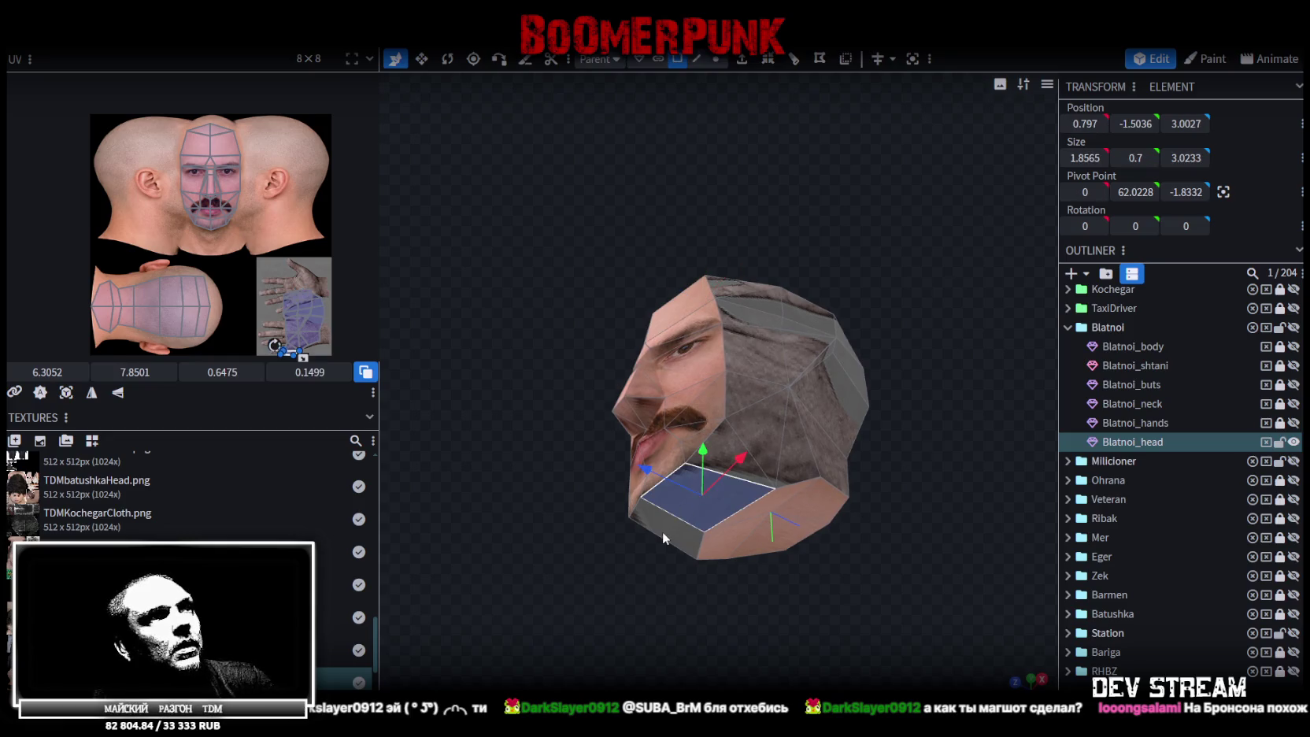
mouse_move(520, 368)
left_mouse_down()
mouse_move(634, 411)
mouse_move(651, 392)
left_mouse_up()
scroll(227, 256, "up", 2)
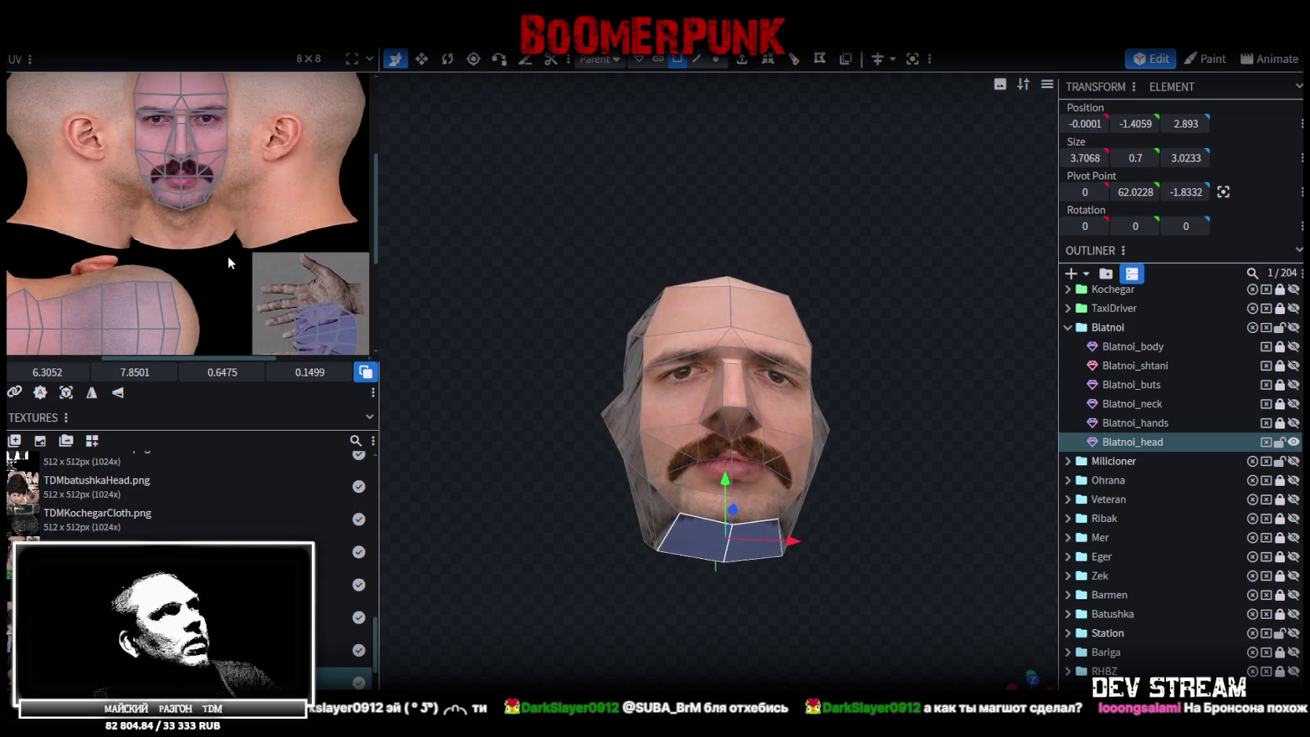
scroll(263, 153, "down", 2)
left_click_drag(770, 630, 771, 583)
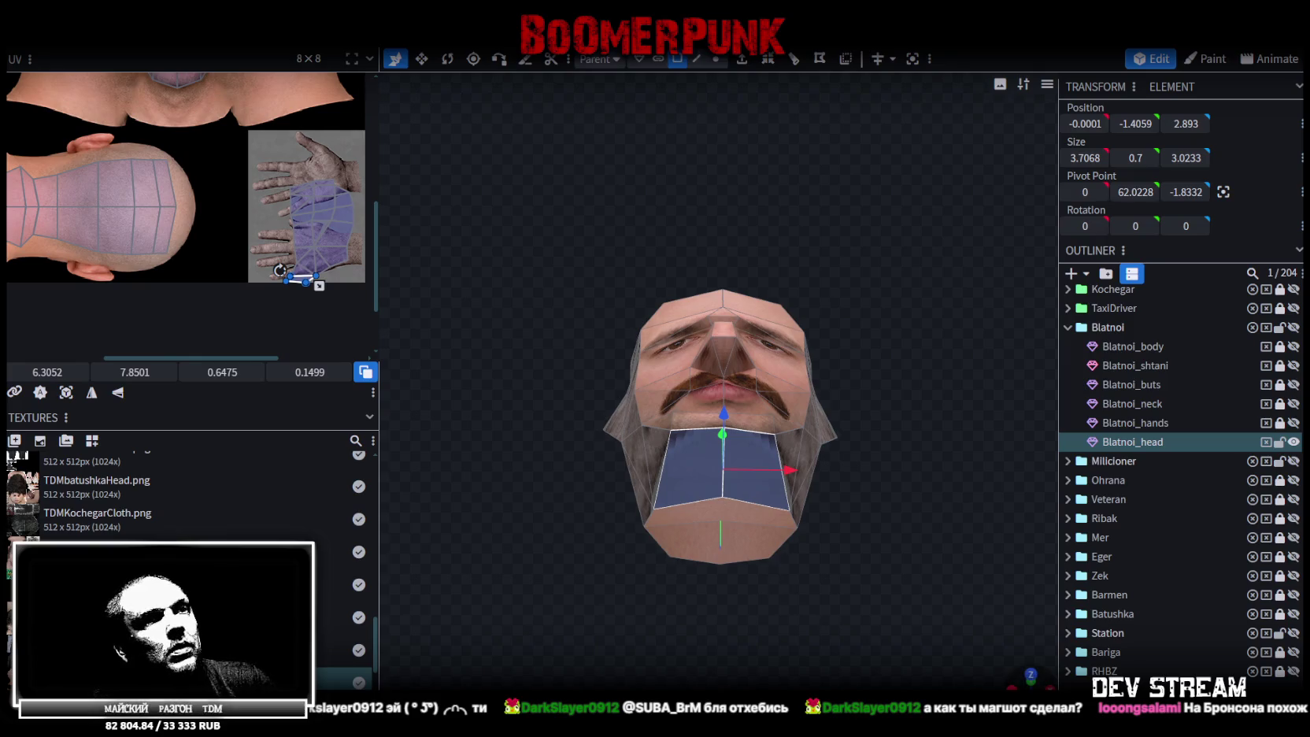
key("KP_2")
left_click(66, 393)
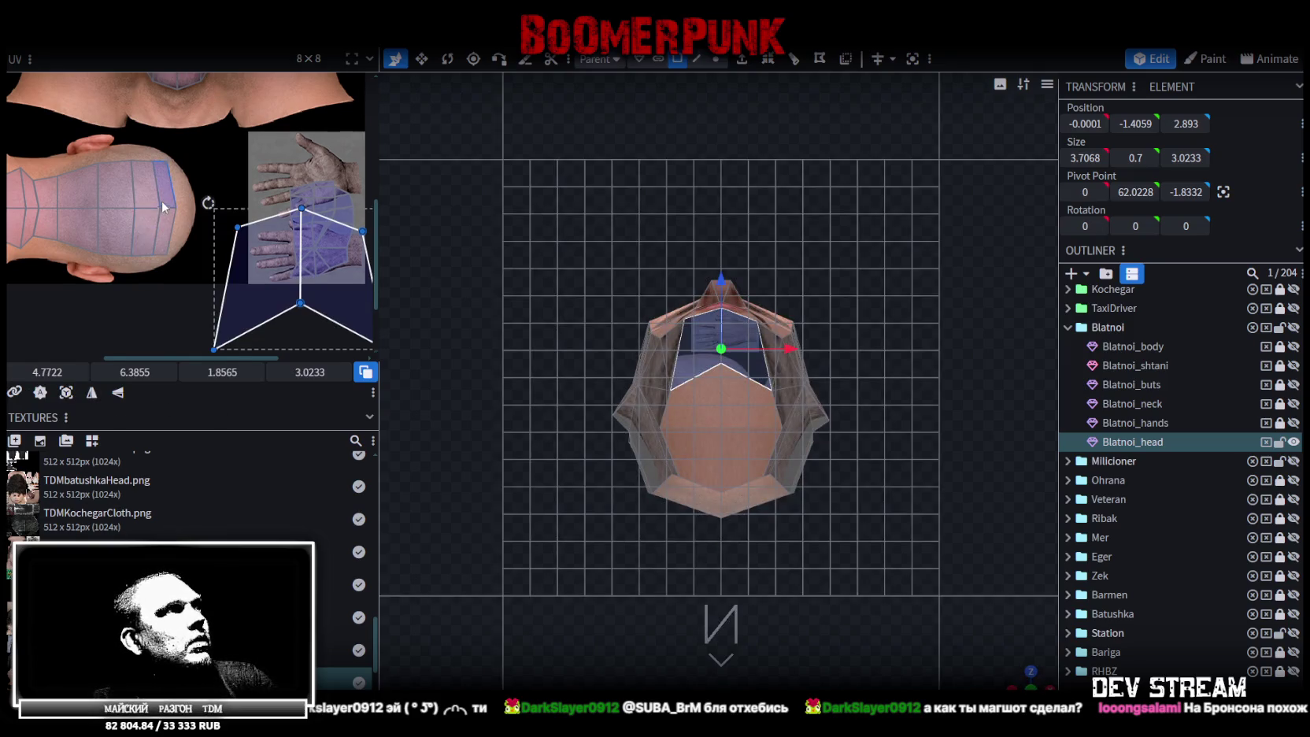
Step: Move and shrink the under-chin UV island onto the neck skin below the moustache
left_click_drag(229, 254, 146, 115)
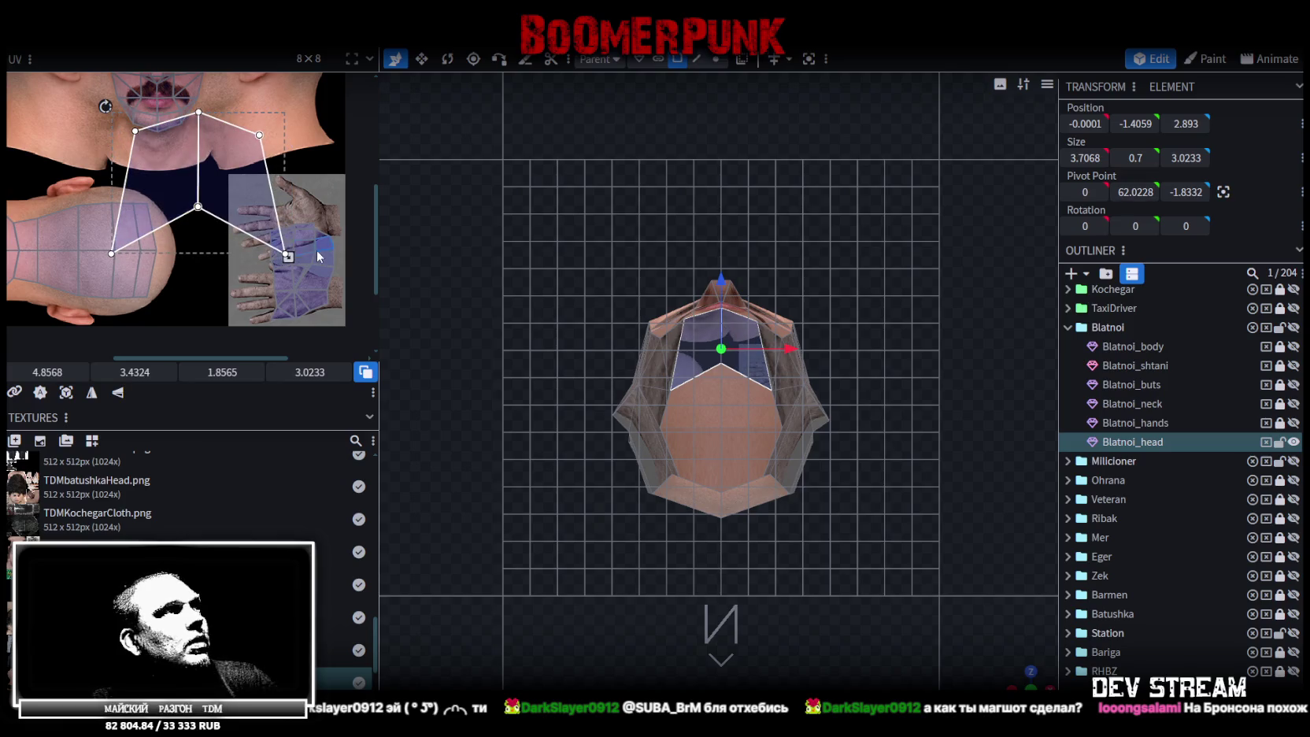
left_click_drag(288, 257, 229, 151)
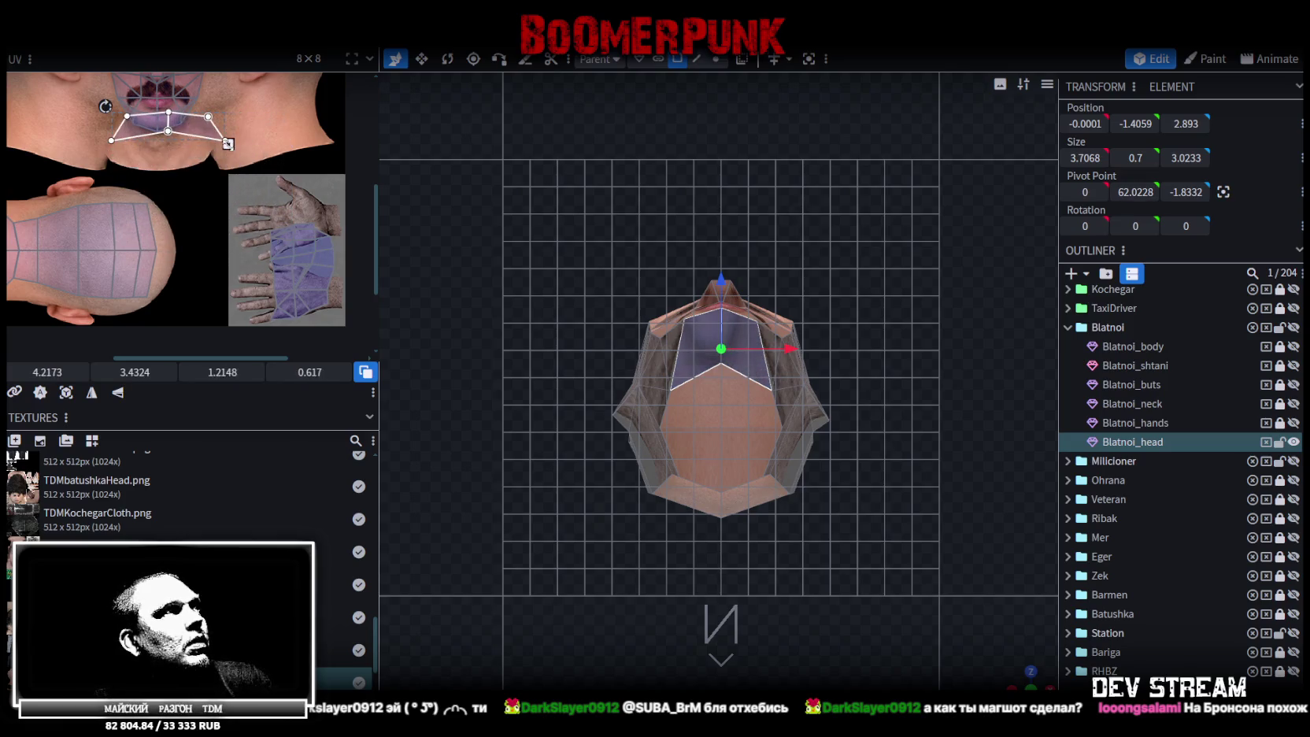
scroll(185, 133, "up", 3)
left_click_drag(131, 131, 149, 197)
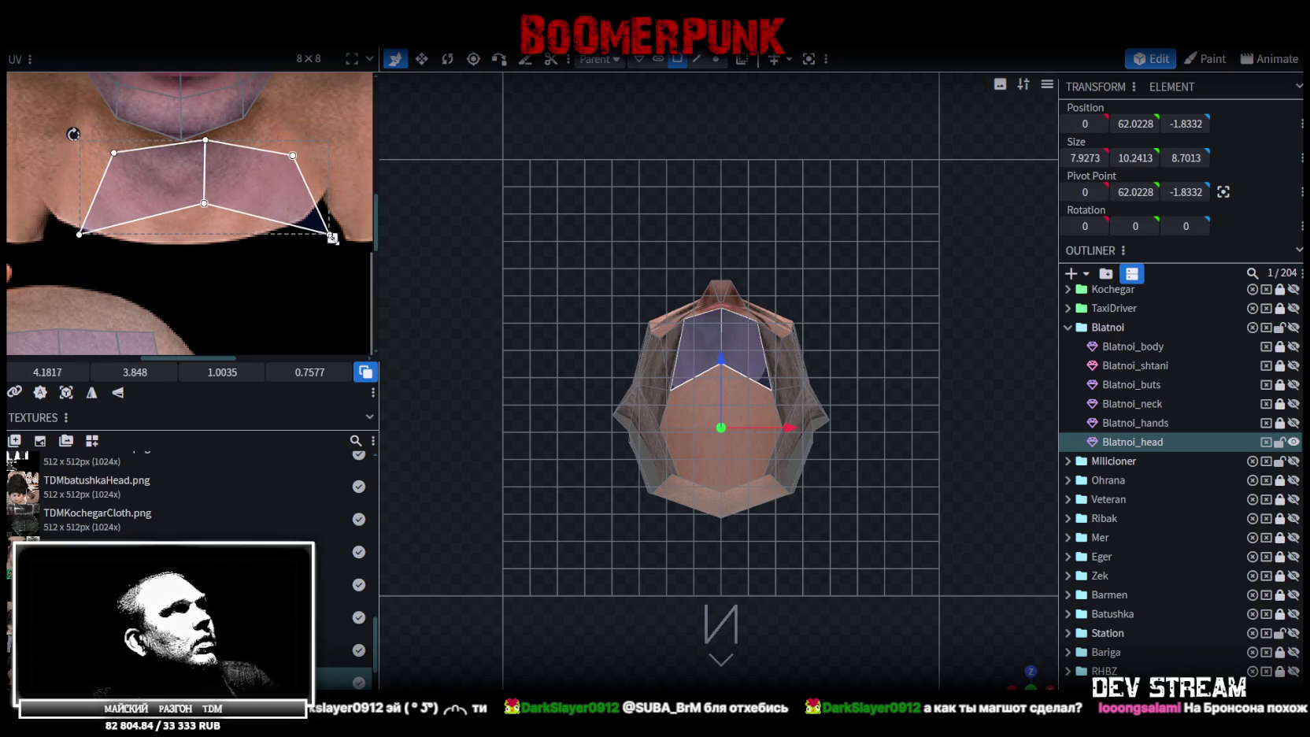
left_click_drag(331, 237, 286, 205)
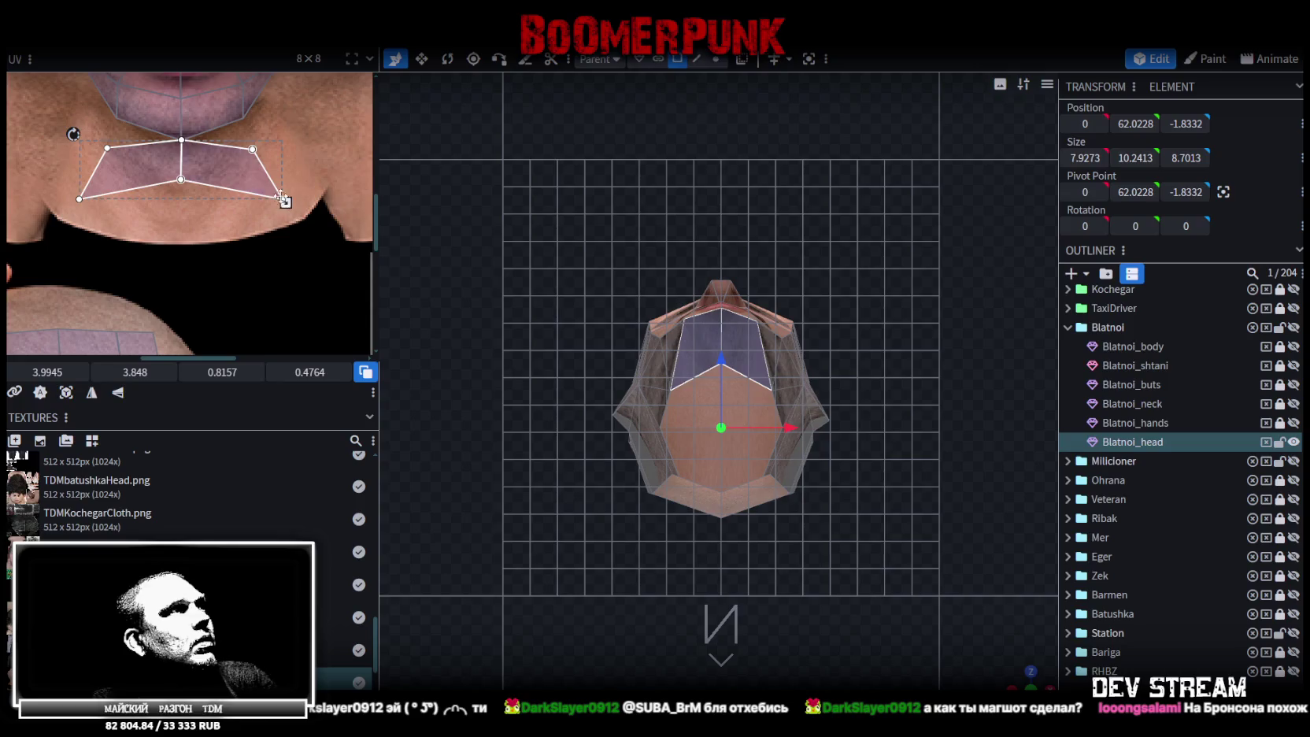
scroll(211, 172, "up", 2)
scroll(147, 187, "up", 2)
left_click_drag(147, 186, 147, 185)
key("ctrl+z")
scroll(147, 187, "down", 3)
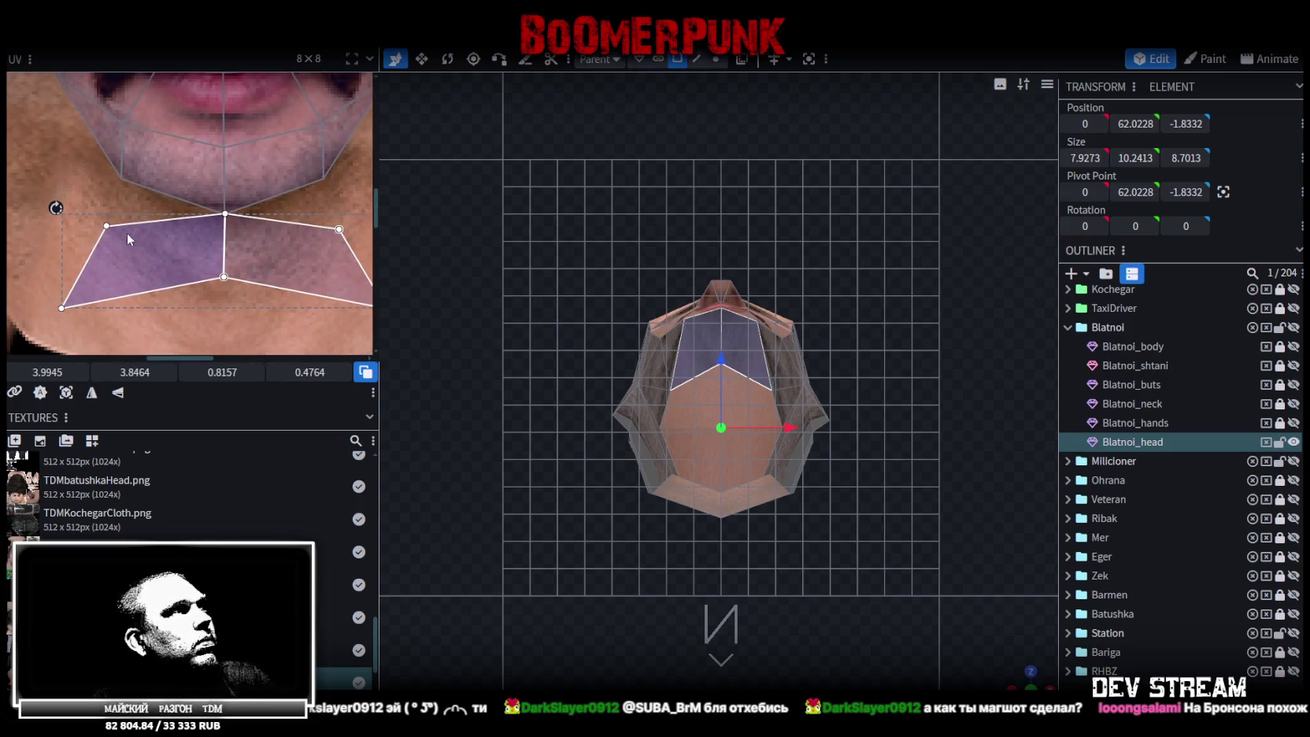
Step: In vertex mode, pull a corner point of each mirrored face up toward the jaw, then deselect
left_click(61, 308)
left_click(106, 226)
scroll(110, 226, "up", 3)
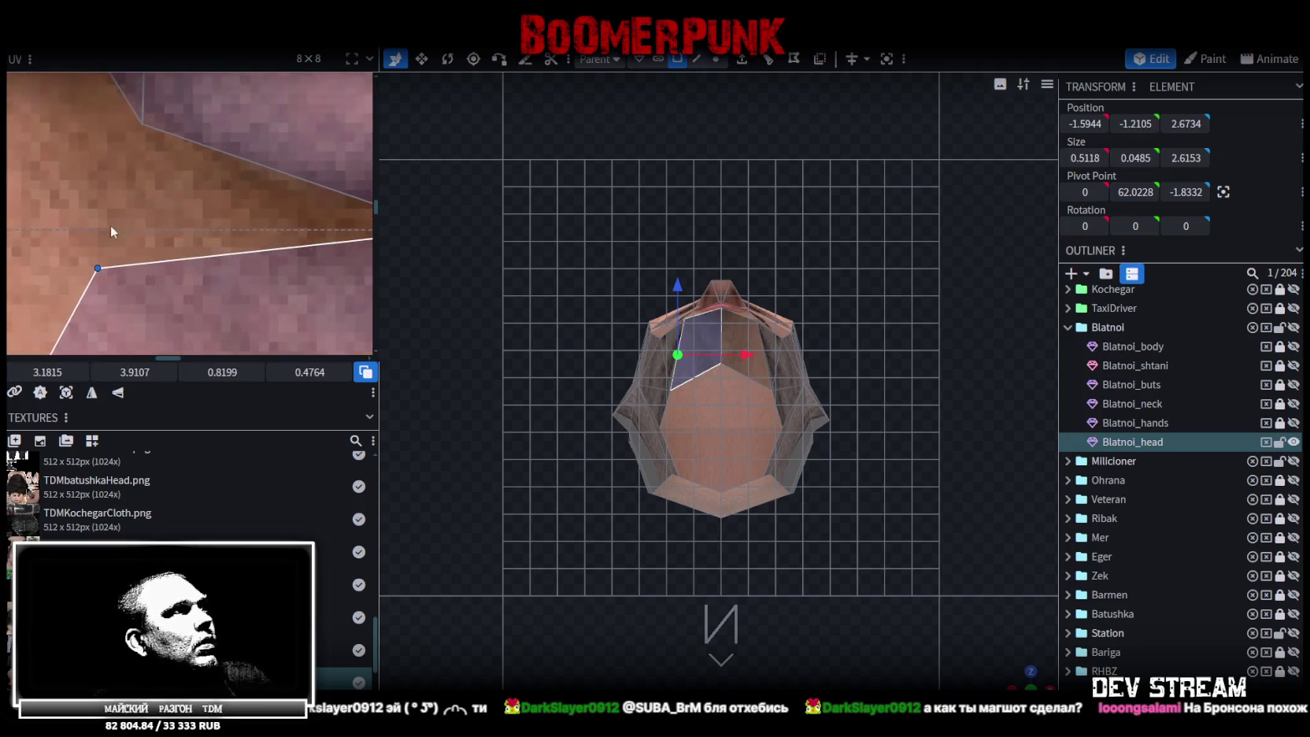
left_click_drag(98, 267, 144, 123)
scroll(142, 124, "down", 3)
scroll(159, 180, "down", 1)
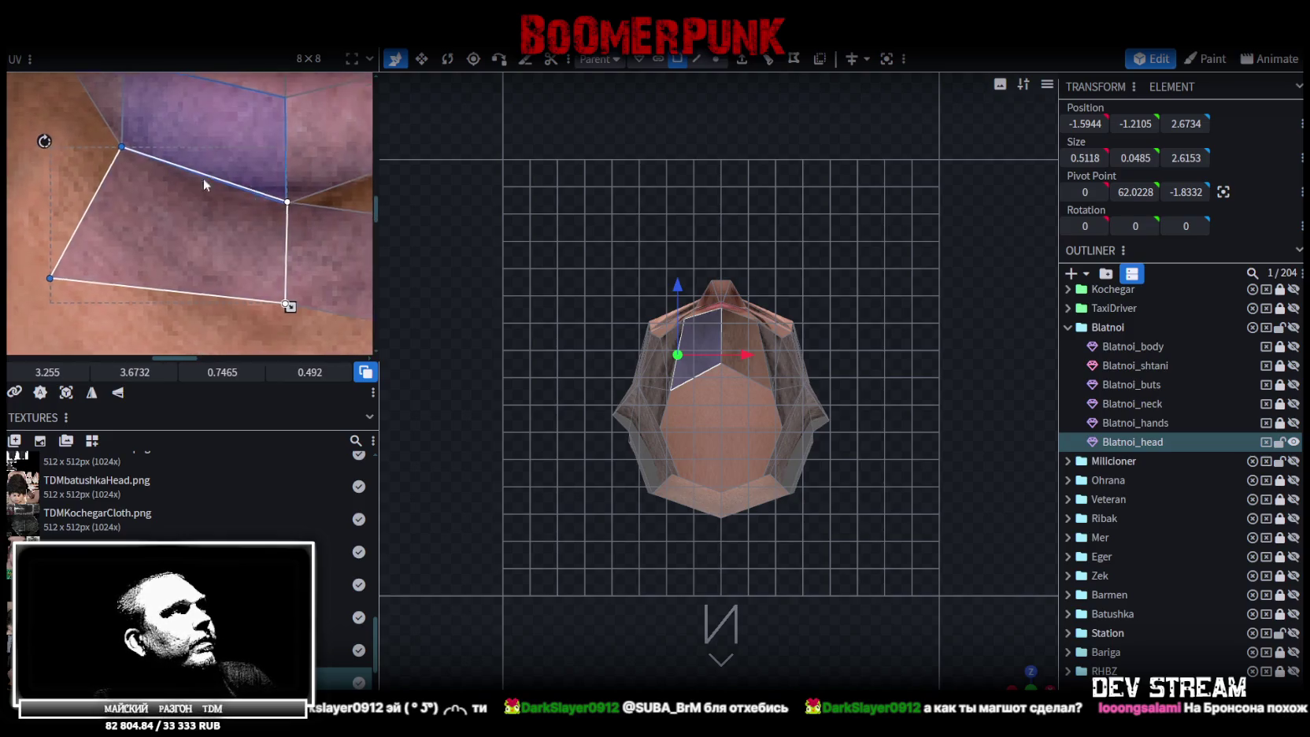
left_click(264, 207)
scroll(246, 195, "up", 2)
scroll(267, 228, "up", 2)
scroll(290, 250, "up", 1)
left_click_drag(287, 247, 249, 118)
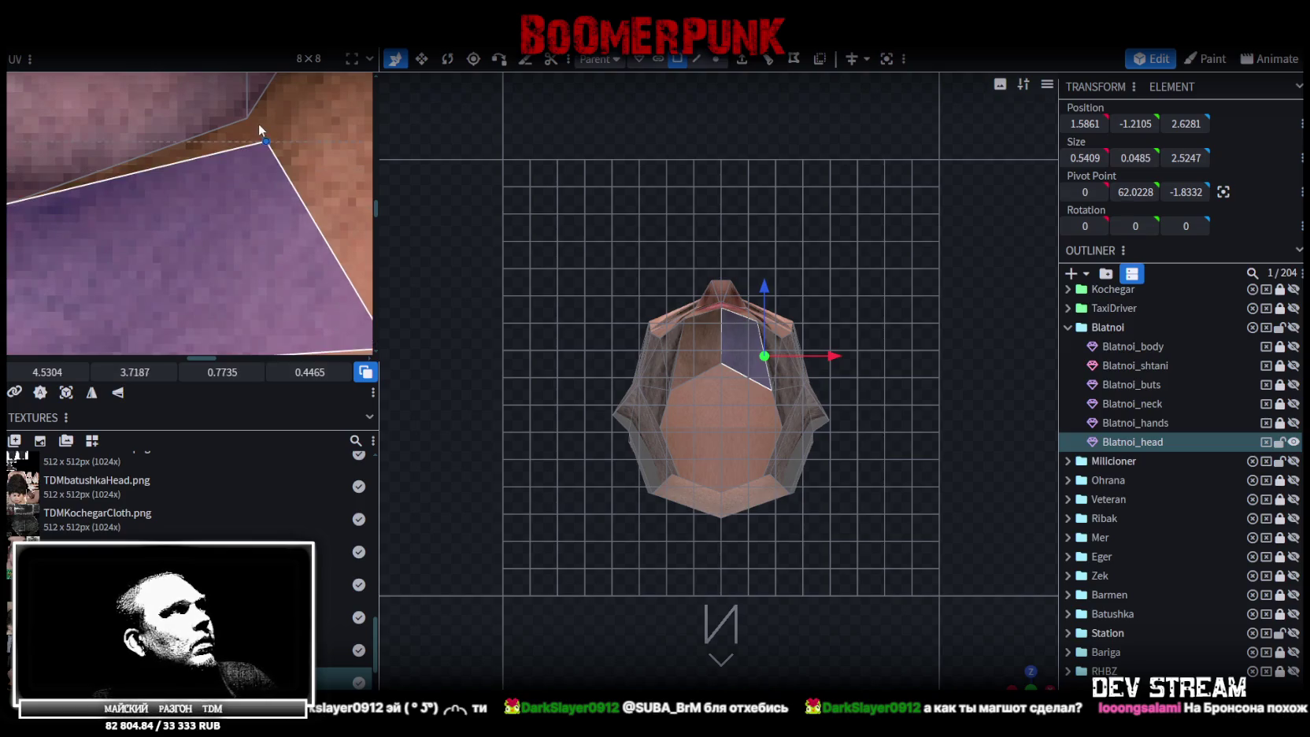
scroll(219, 190, "down", 4)
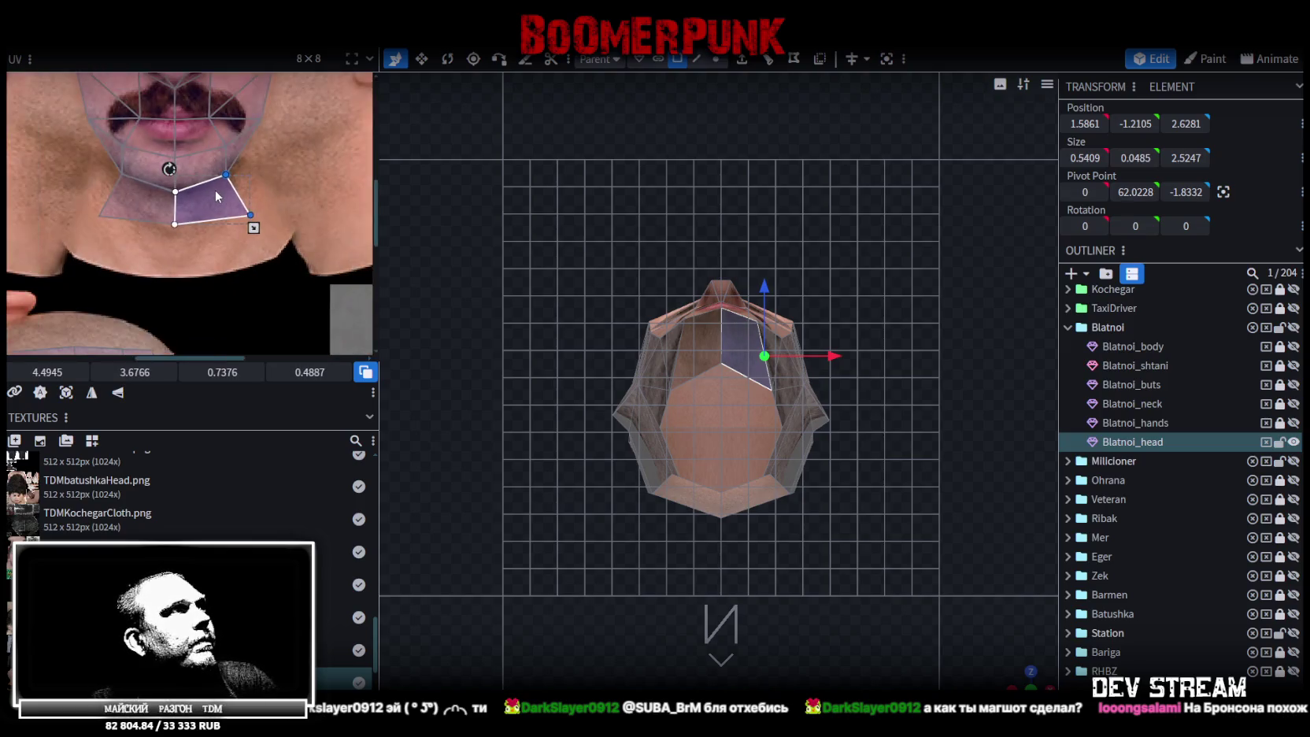
left_click(869, 385)
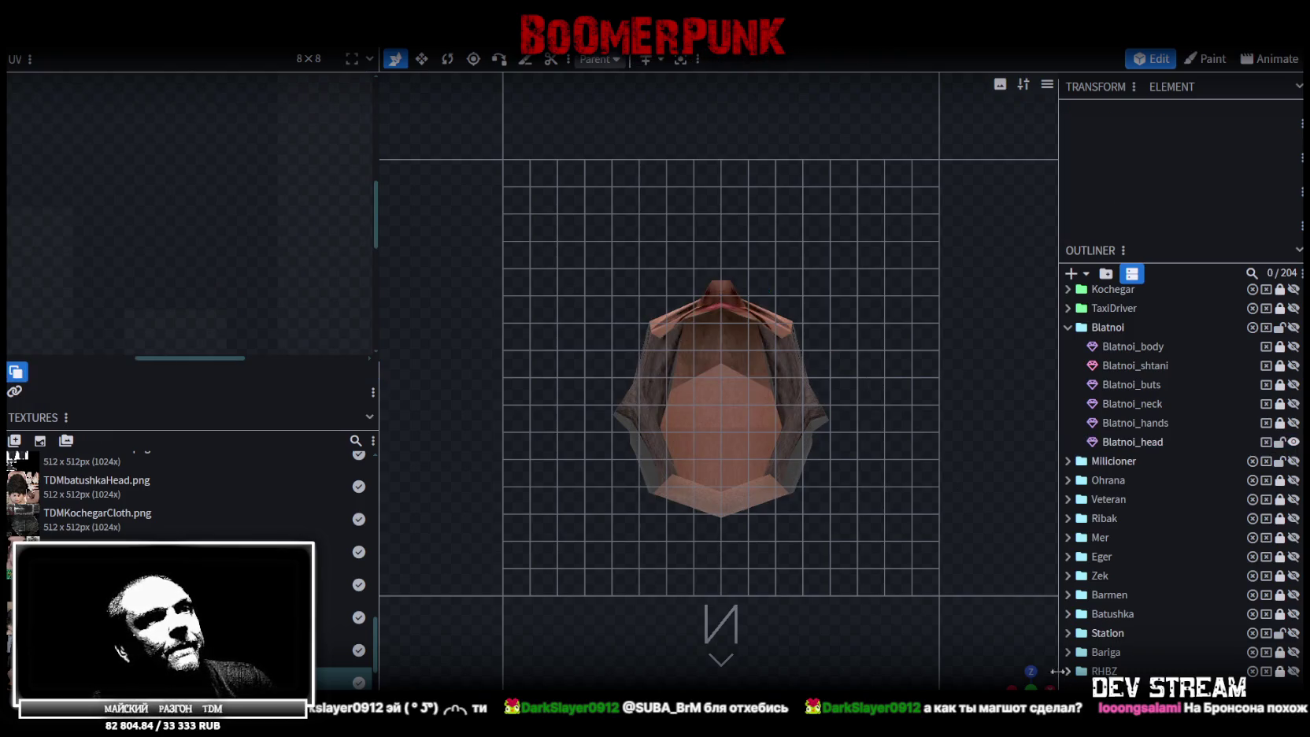
Step: Re-select the head, centre the view on one part and orbit to its side
left_click_drag(1031, 671, 703, 480)
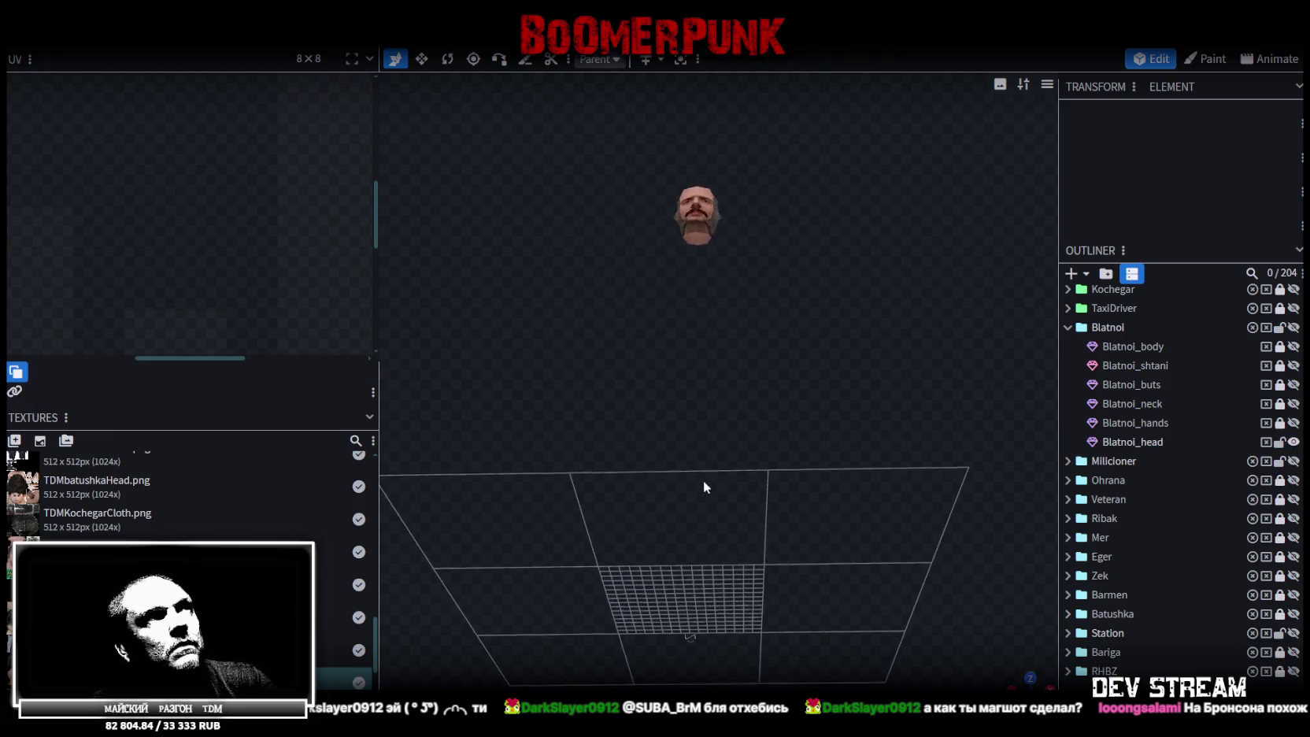
key("ctrl+z")
left_click(788, 55)
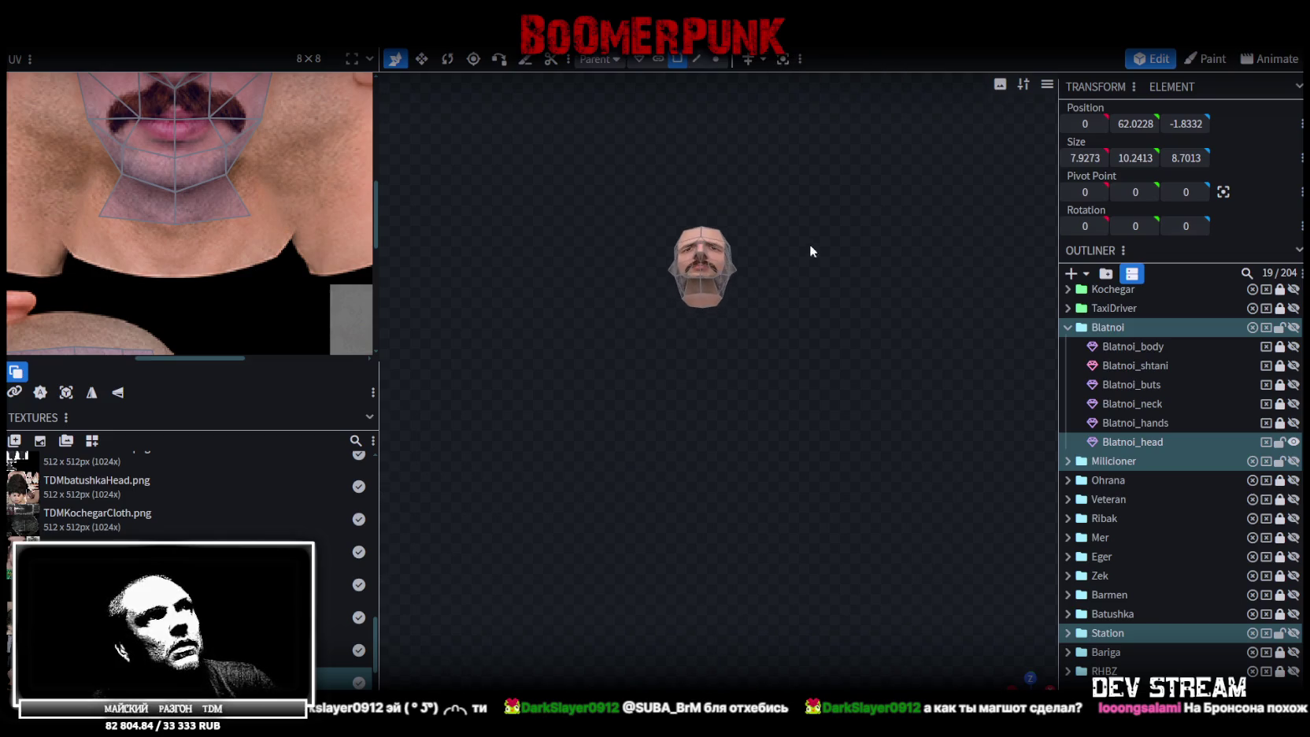
left_click(701, 129)
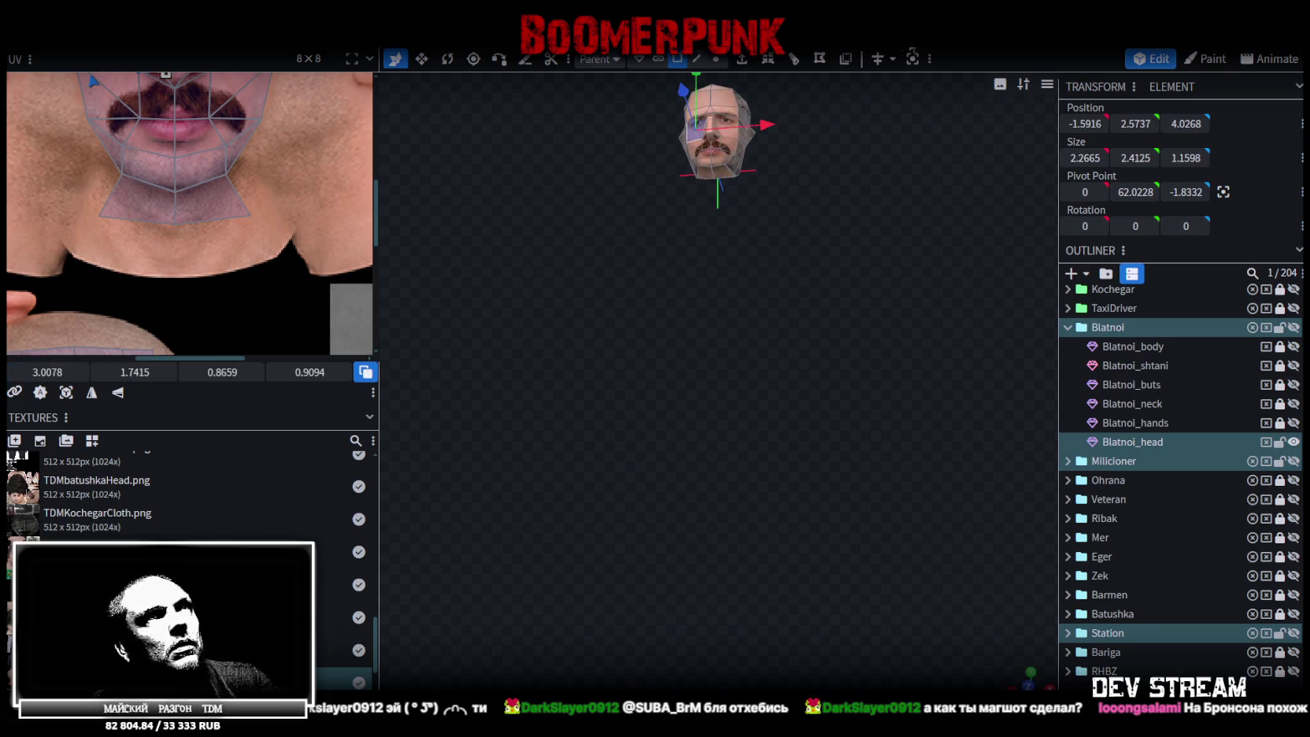
left_click(911, 59)
left_click_drag(805, 281, 724, 304)
Step: Move the side faces' UV island from the hand texture onto the ear and enlarge it over ear and scalp
scroll(320, 187, "down", 3)
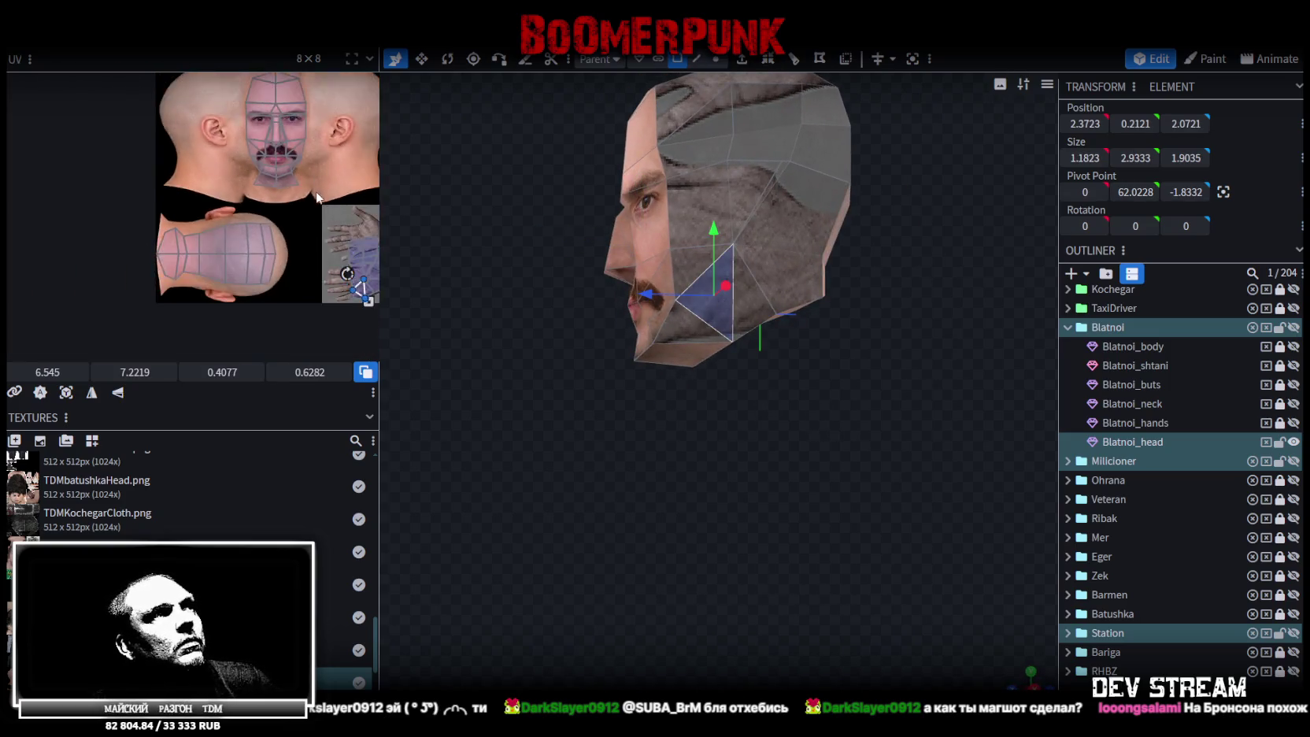
middle_click_drag(351, 284, 263, 272)
scroll(263, 272, "up", 4)
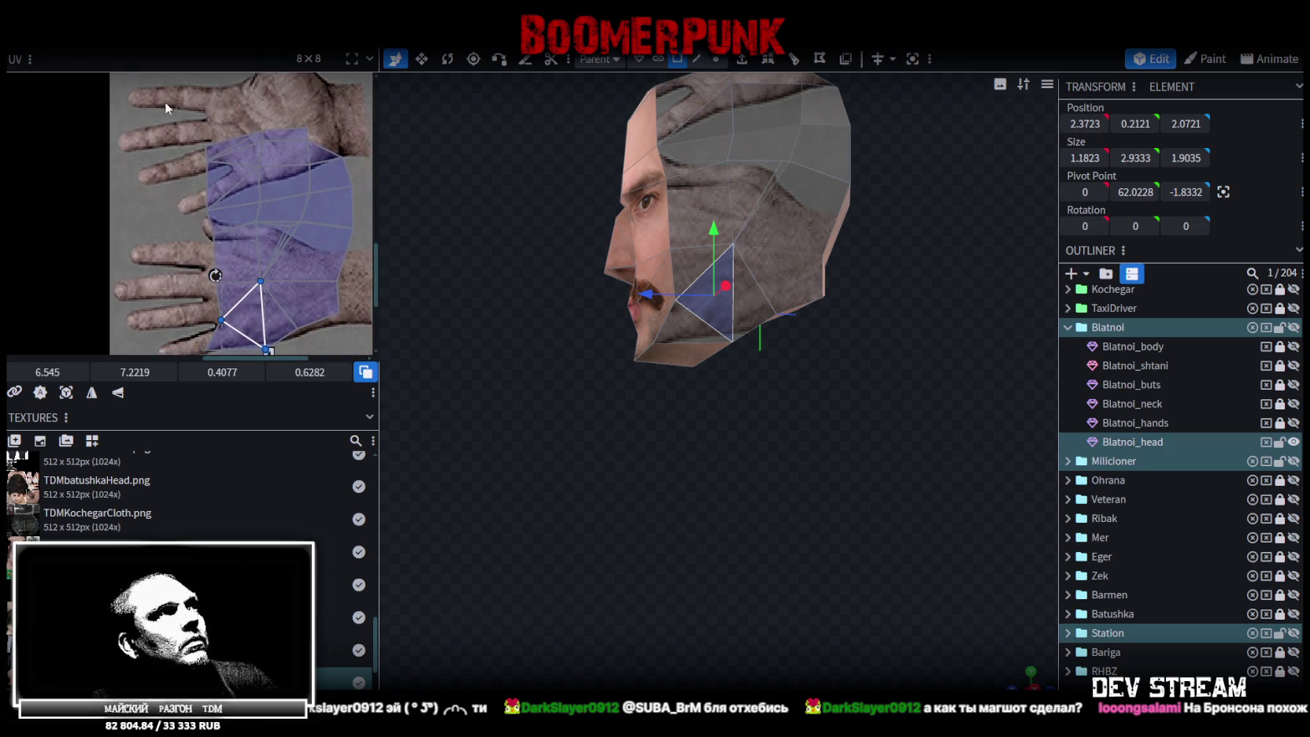
left_click_drag(165, 102, 346, 325)
scroll(342, 142, "down", 2)
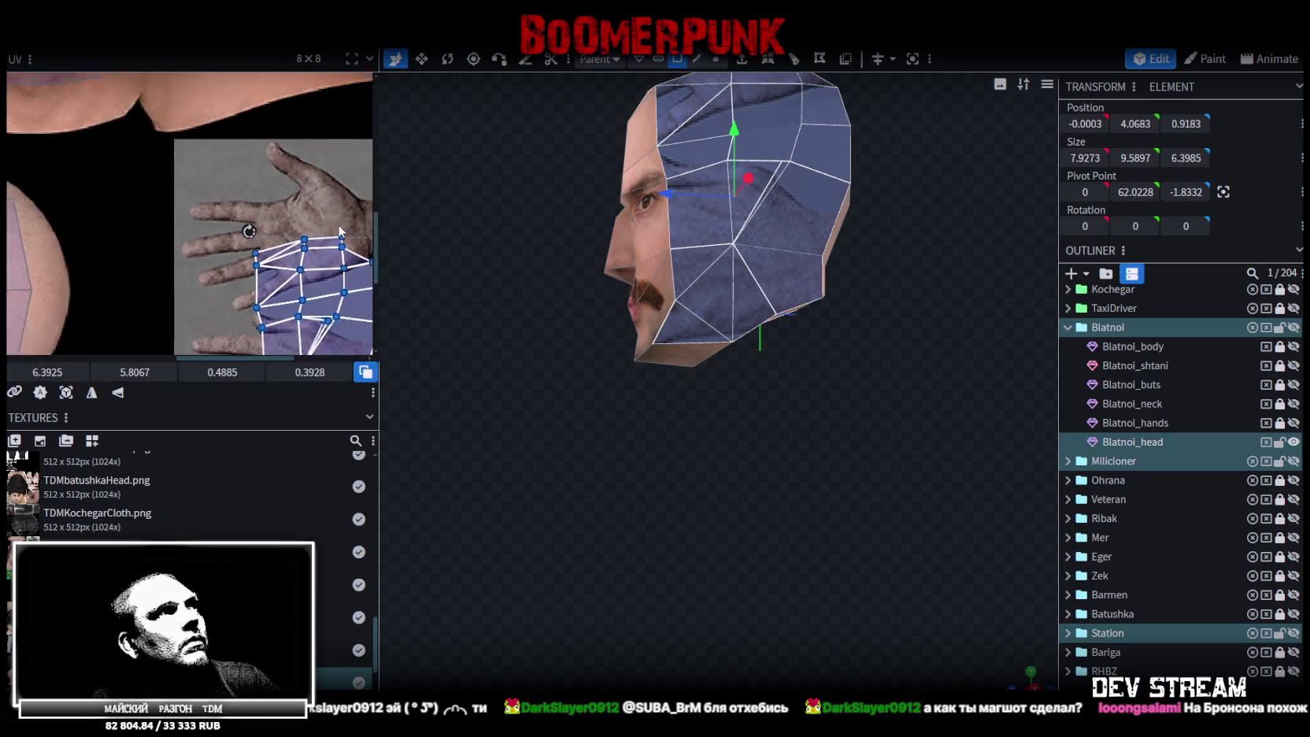
left_click_drag(334, 252, 235, 106)
scroll(321, 301, "up", 2)
left_click_drag(319, 302, 223, 116)
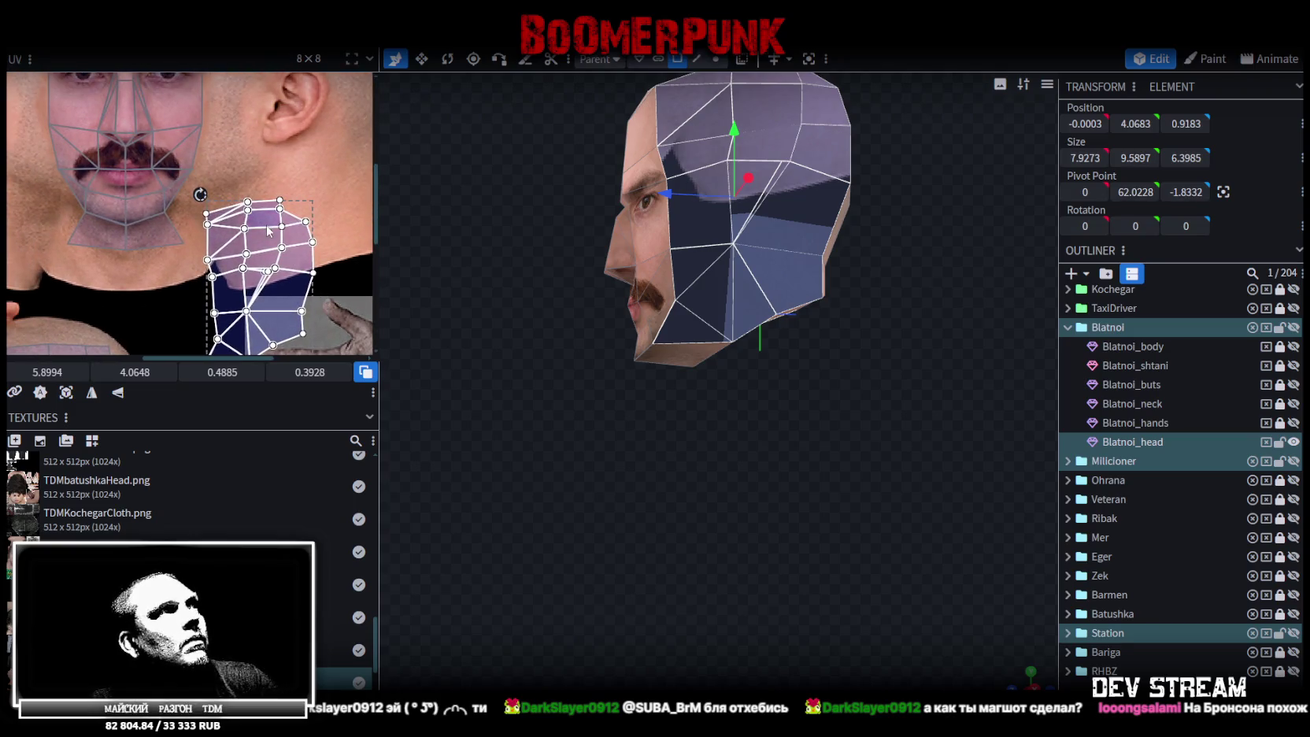
scroll(252, 197, "up", 1)
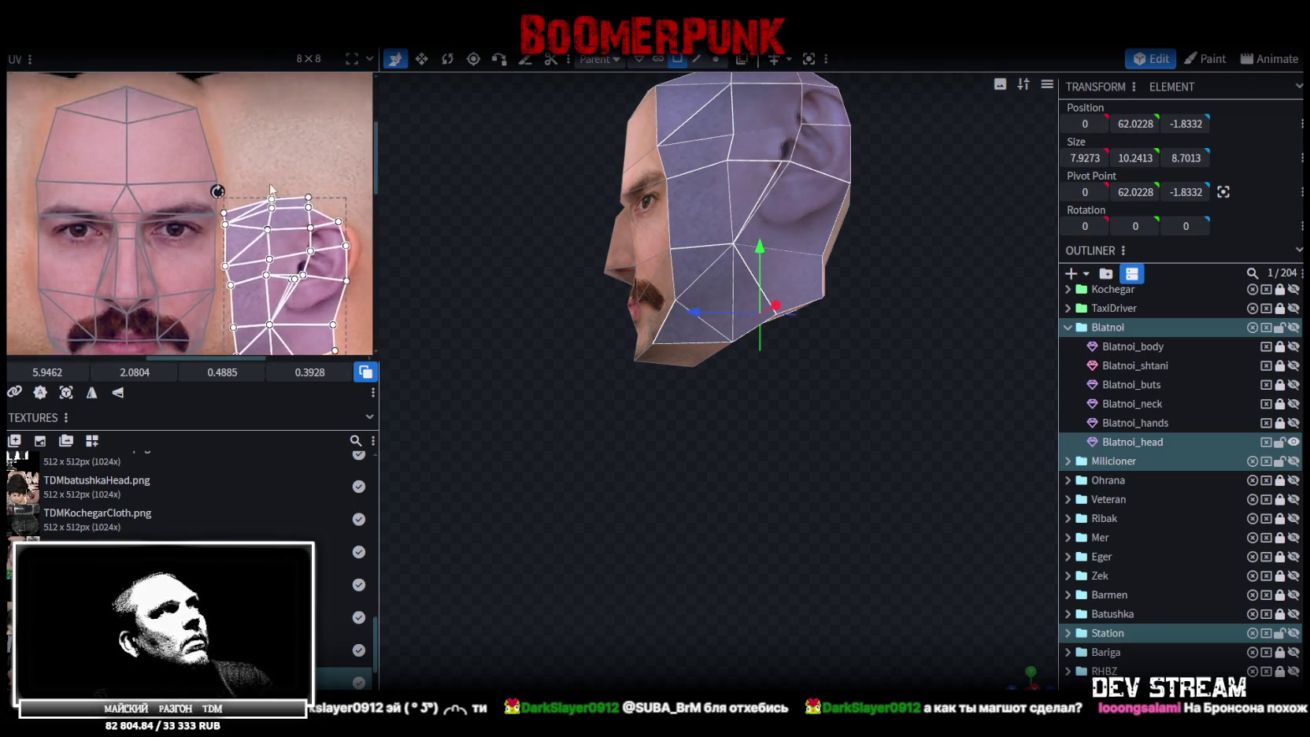
left_click_drag(270, 235, 285, 172)
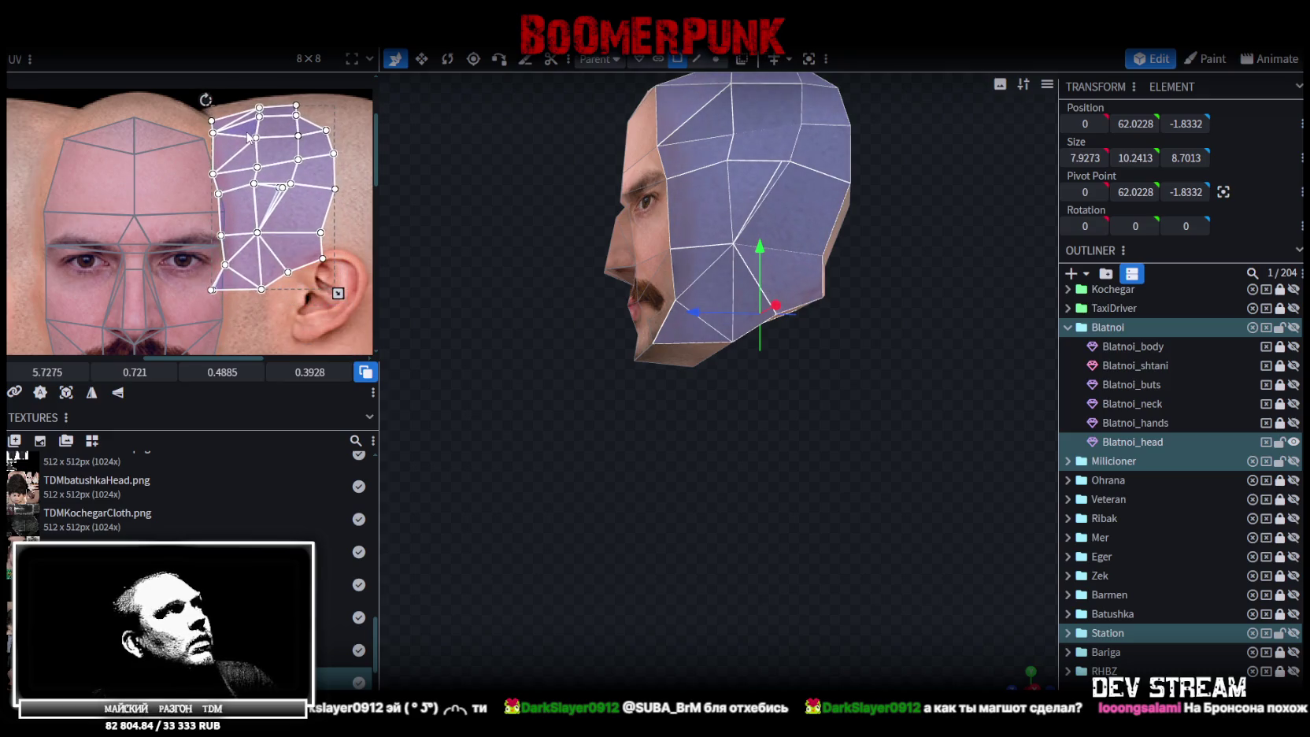
scroll(285, 172, "down", 1)
scroll(284, 173, "down", 3)
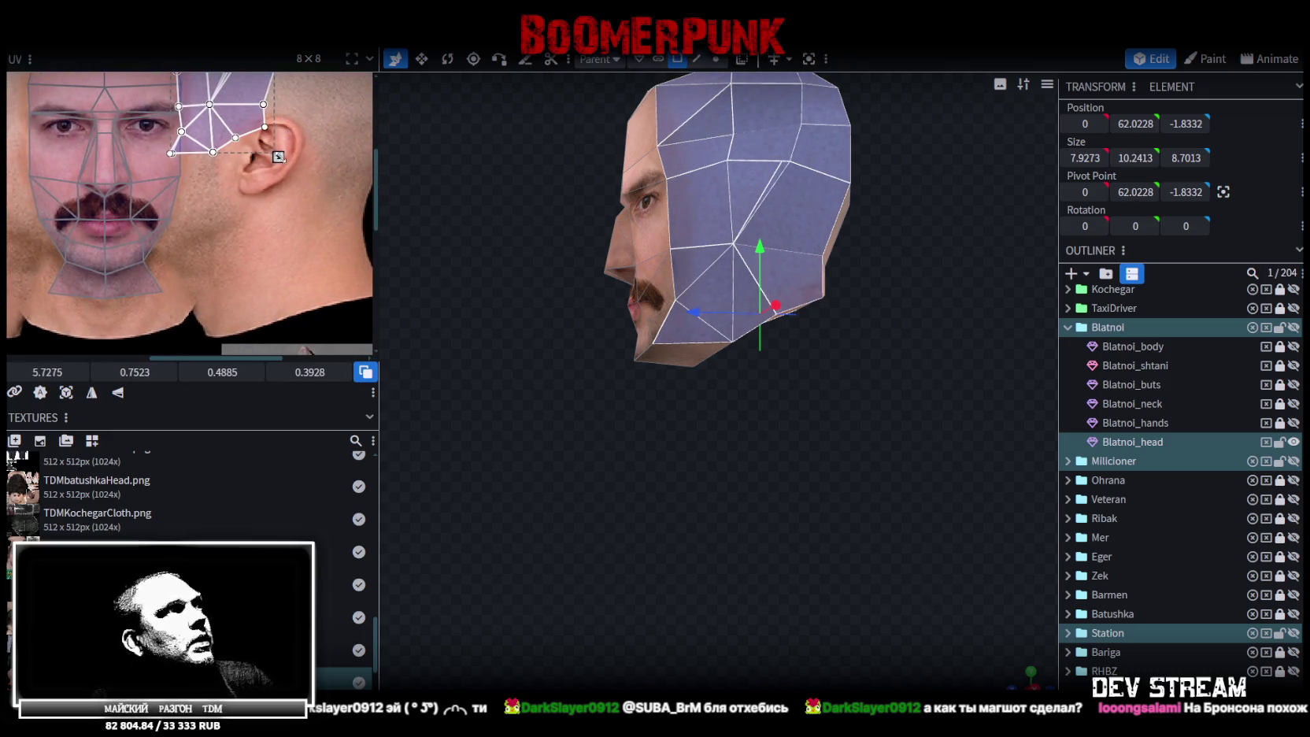
mouse_move(278, 157)
left_mouse_down()
mouse_move(370, 291)
mouse_move(386, 294)
left_mouse_up()
Step: Fine-tune the side island: nudge, scale down slightly, lower, rotate and shift it to fit the ear
scroll(269, 173, "up", 1)
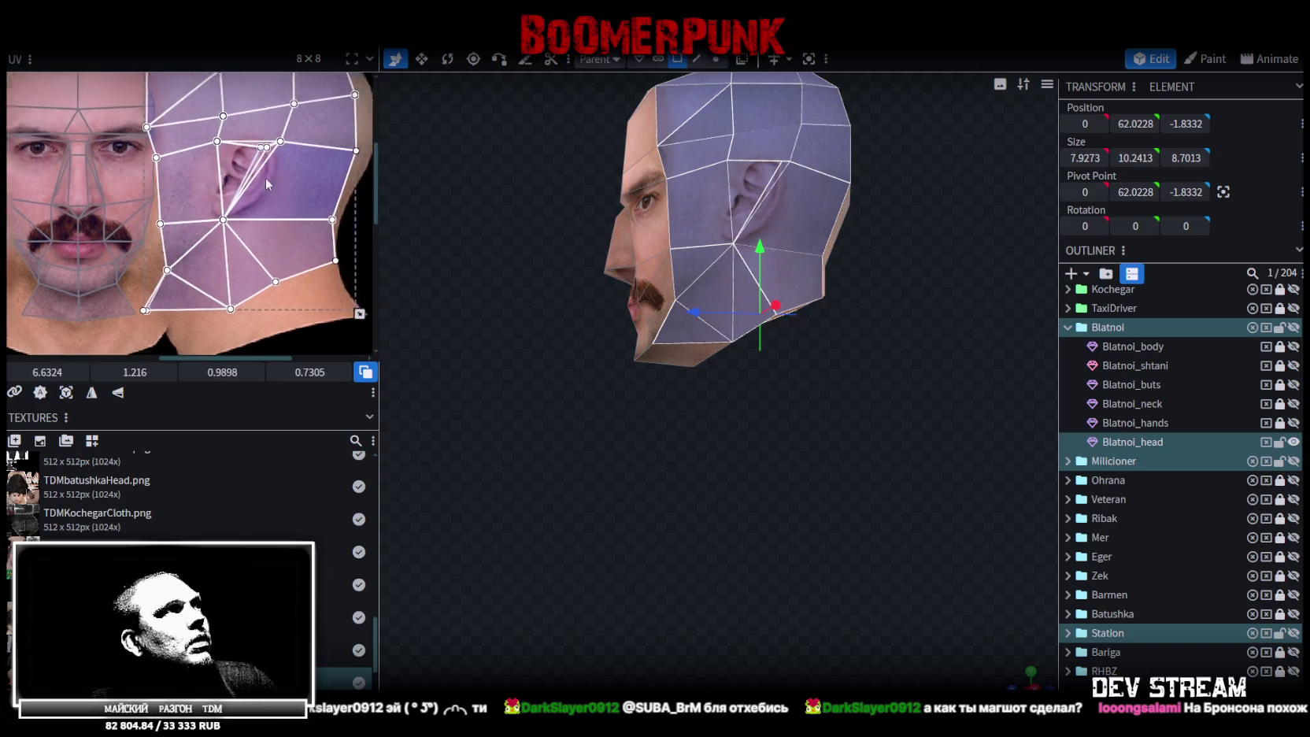
scroll(265, 212, "up", 2)
scroll(266, 212, "left", 2)
scroll(295, 218, "left", 1)
left_click_drag(232, 187, 244, 176)
scroll(284, 204, "down", 1)
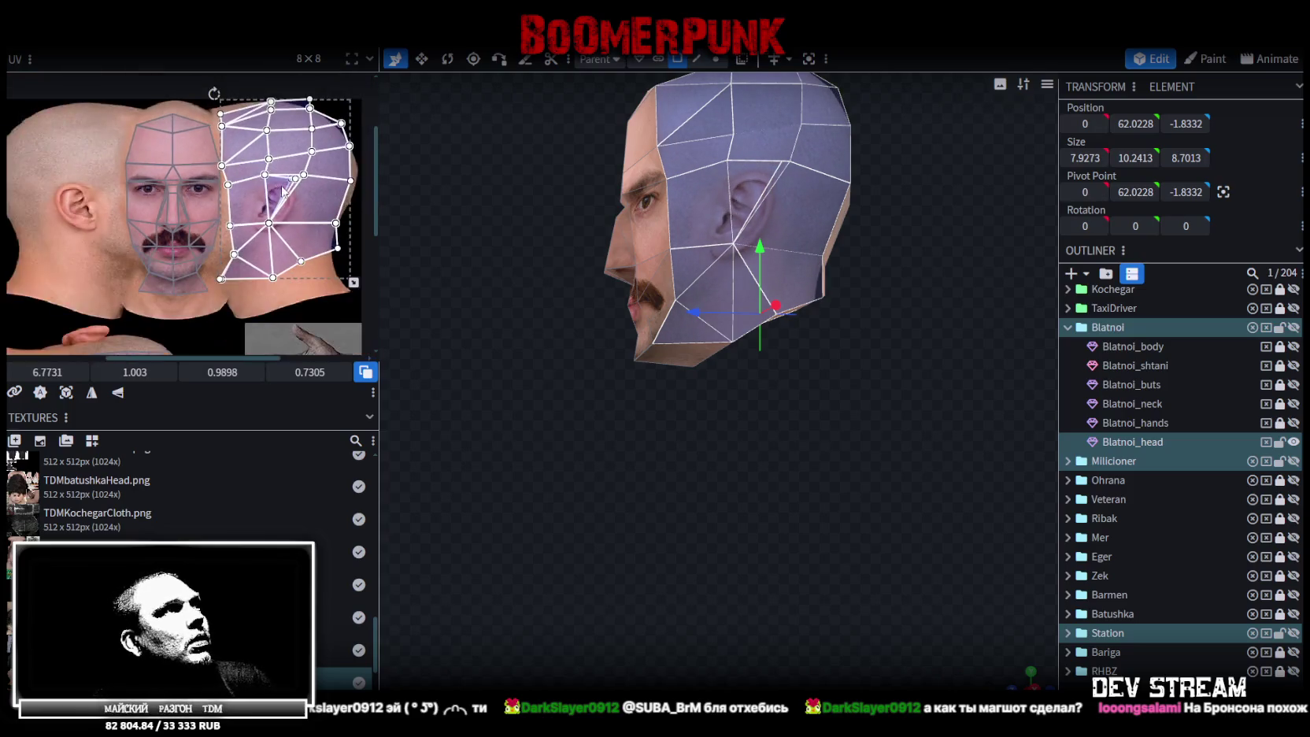
scroll(296, 218, "down", 1)
left_click_drag(329, 279, 327, 259)
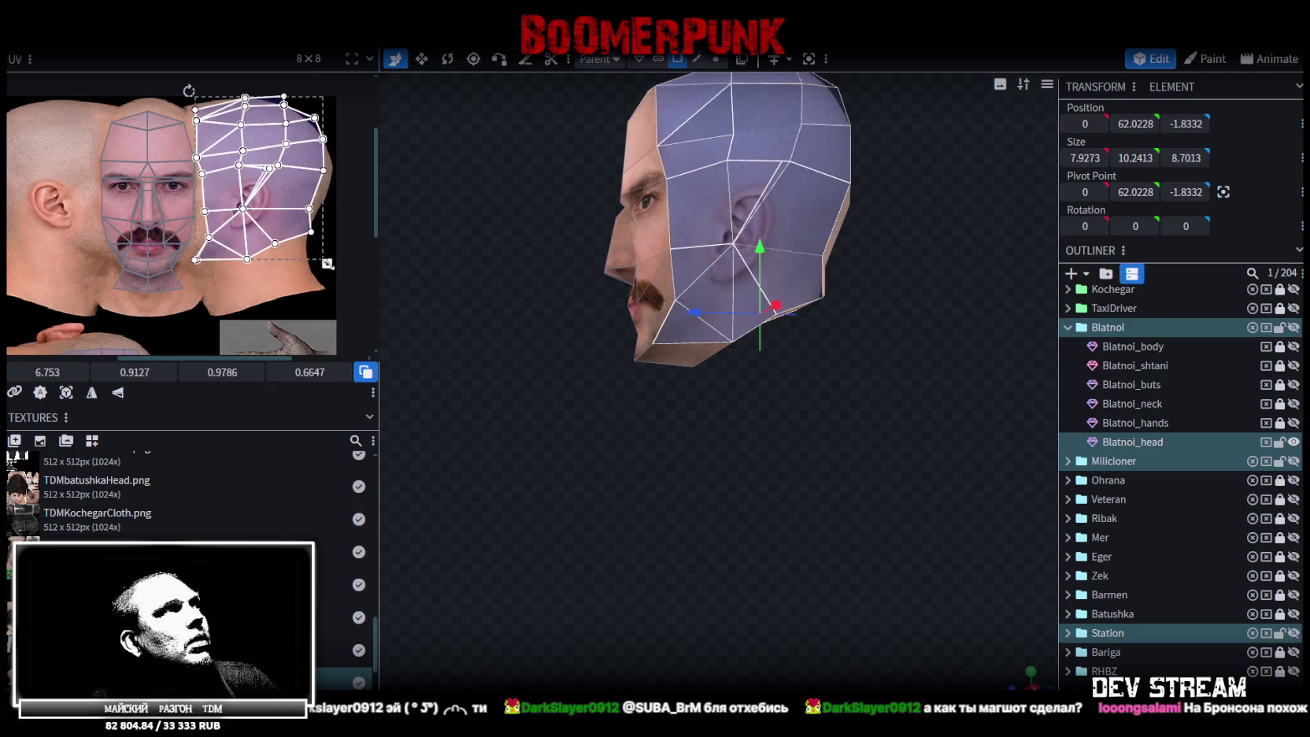
left_click_drag(248, 156, 249, 163)
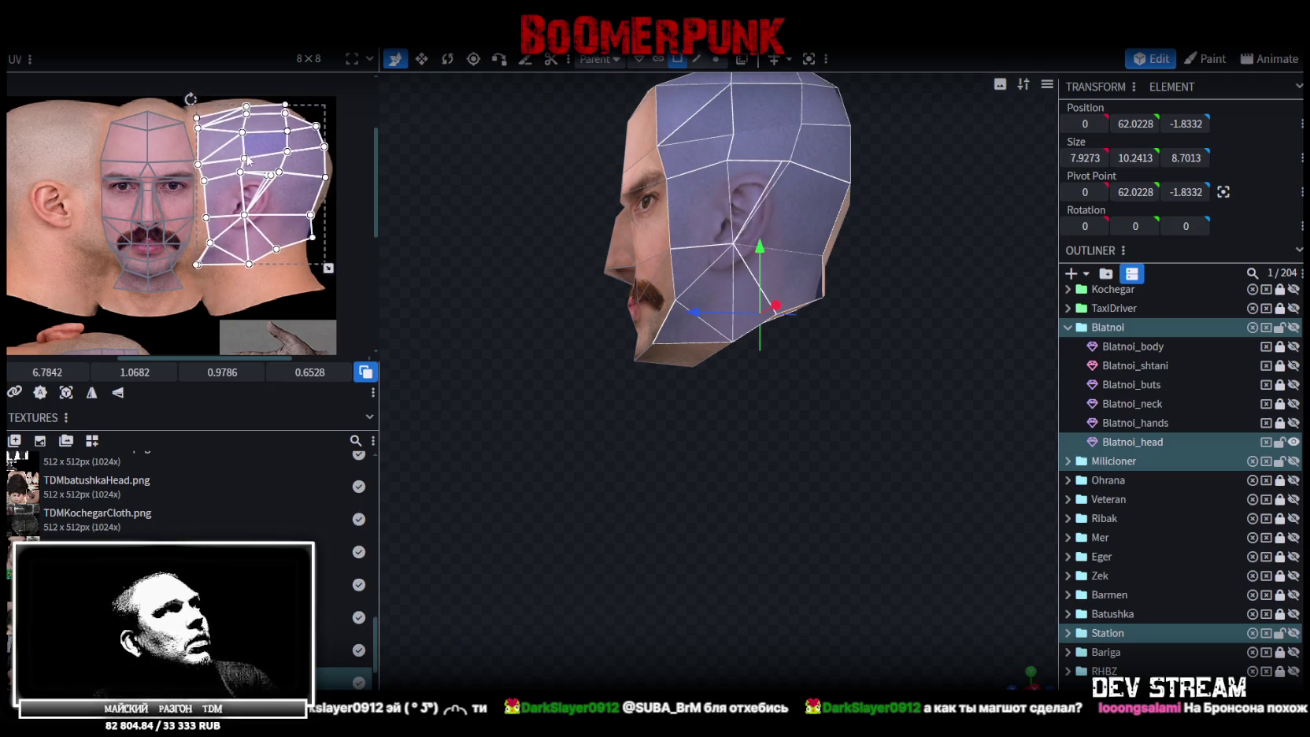
scroll(254, 152, "up", 2)
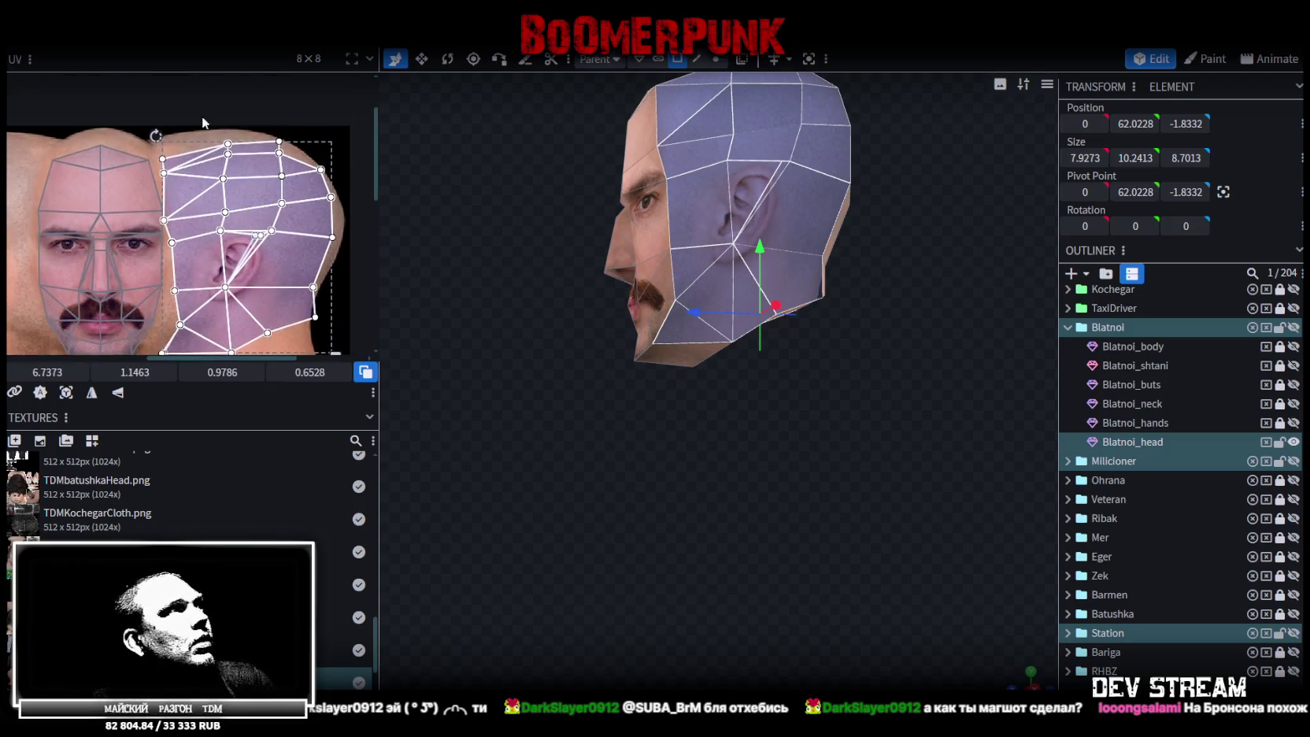
left_click_drag(157, 173, 173, 177)
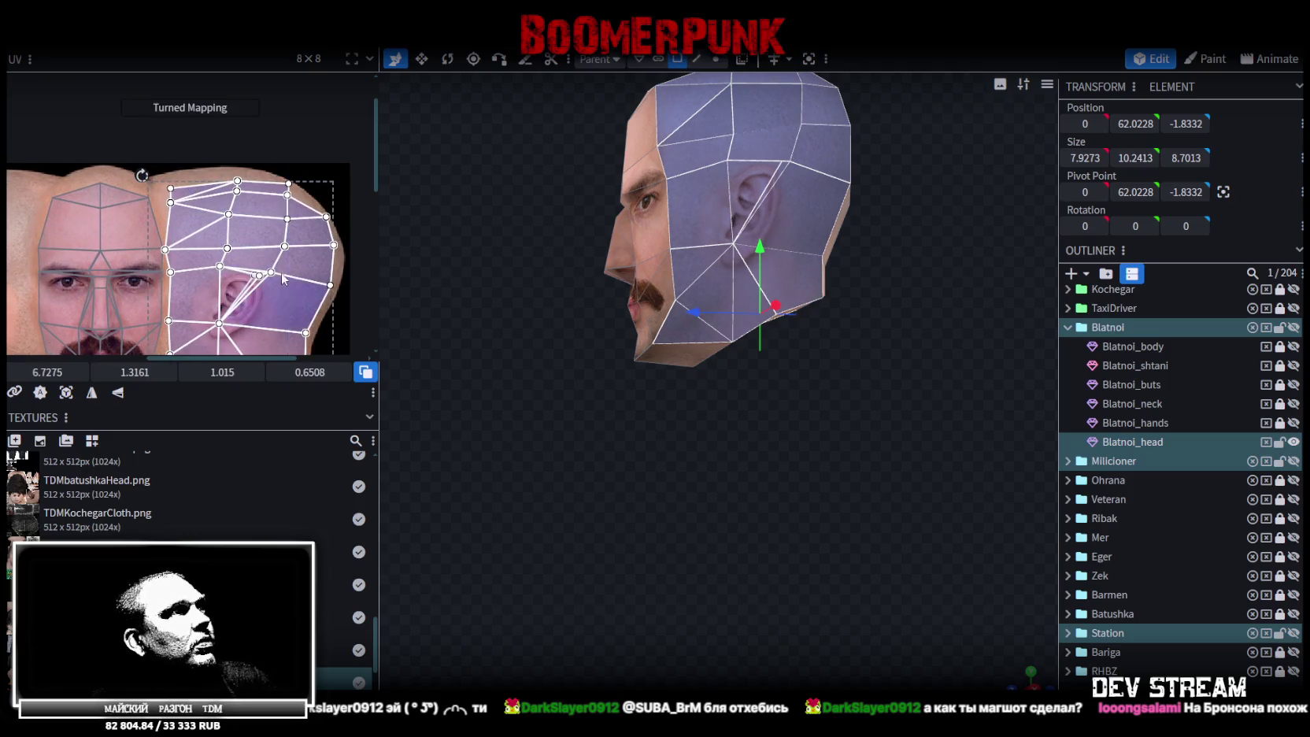
scroll(283, 279, "down", 2)
scroll(200, 229, "up", 1)
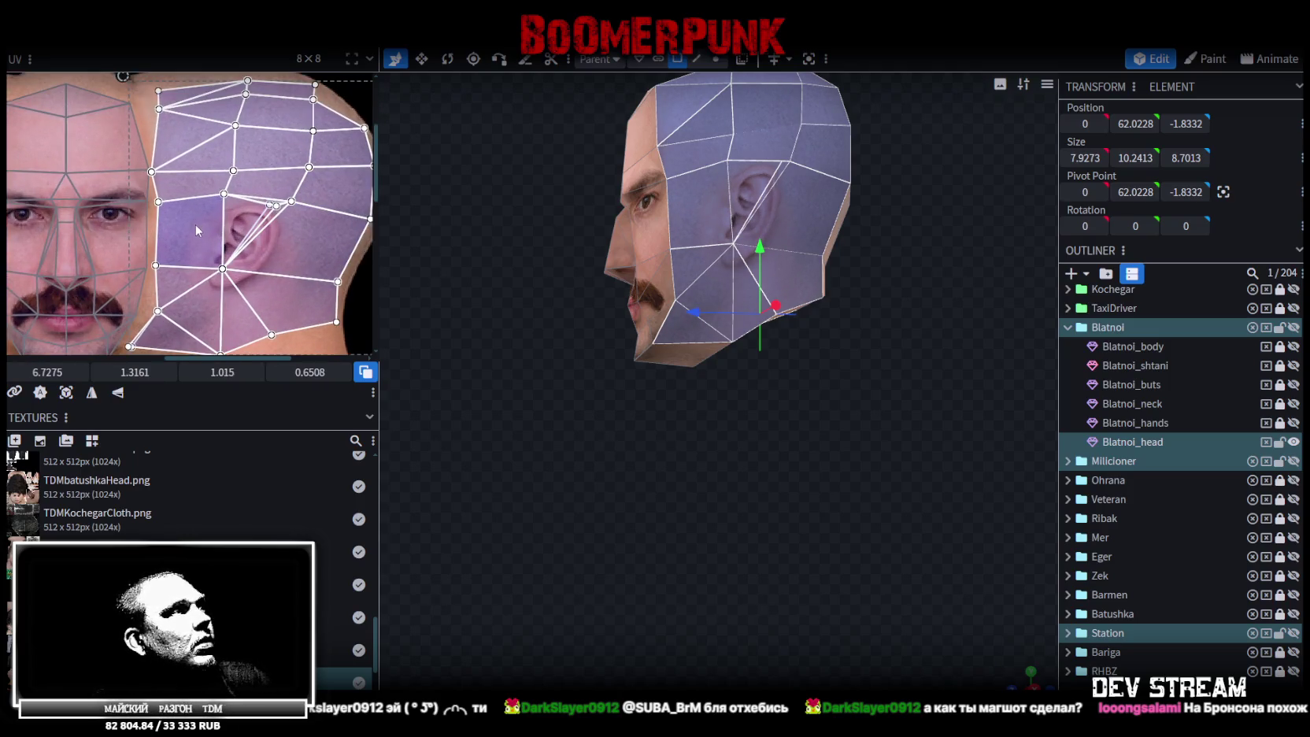
left_click_drag(197, 227, 211, 219)
middle_click_drag(210, 219, 247, 128)
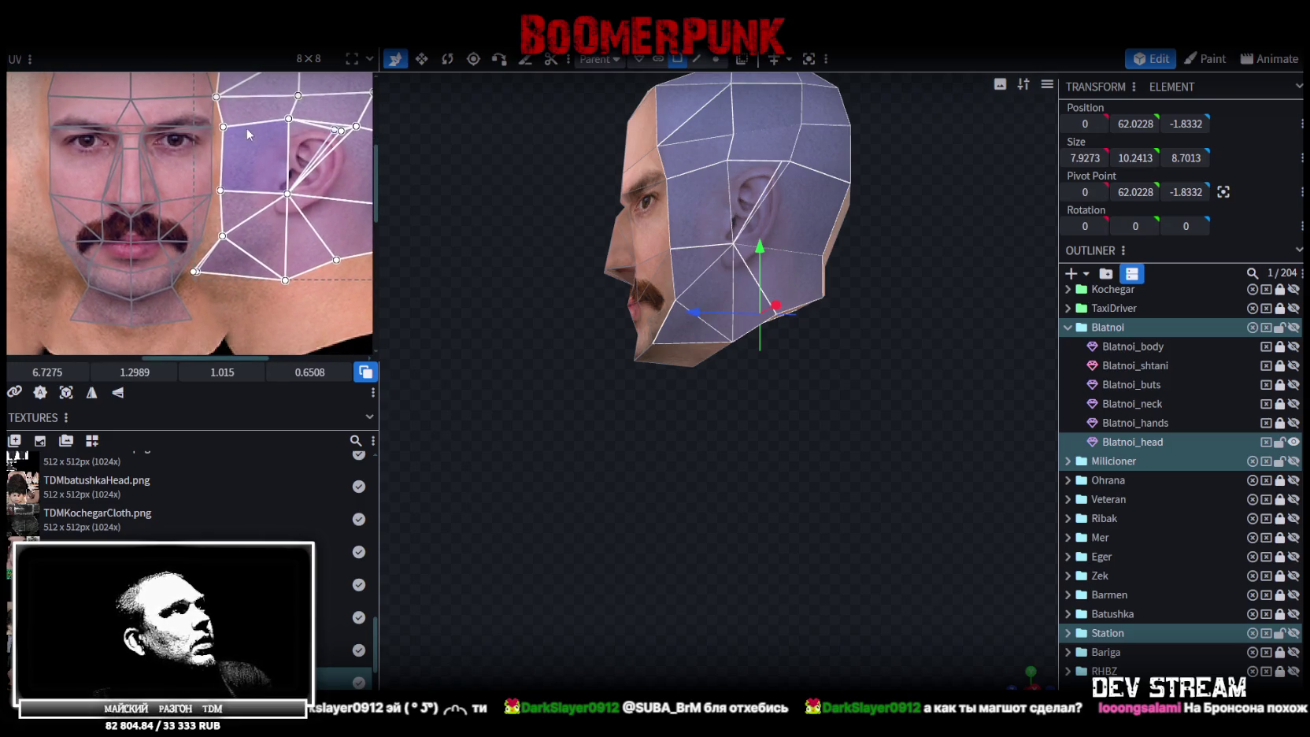
mouse_move(610, 414)
left_mouse_down()
mouse_move(583, 415)
mouse_move(819, 468)
mouse_move(739, 455)
mouse_move(771, 101)
left_mouse_up()
scroll(194, 276, "up", 2)
scroll(194, 277, "up", 2)
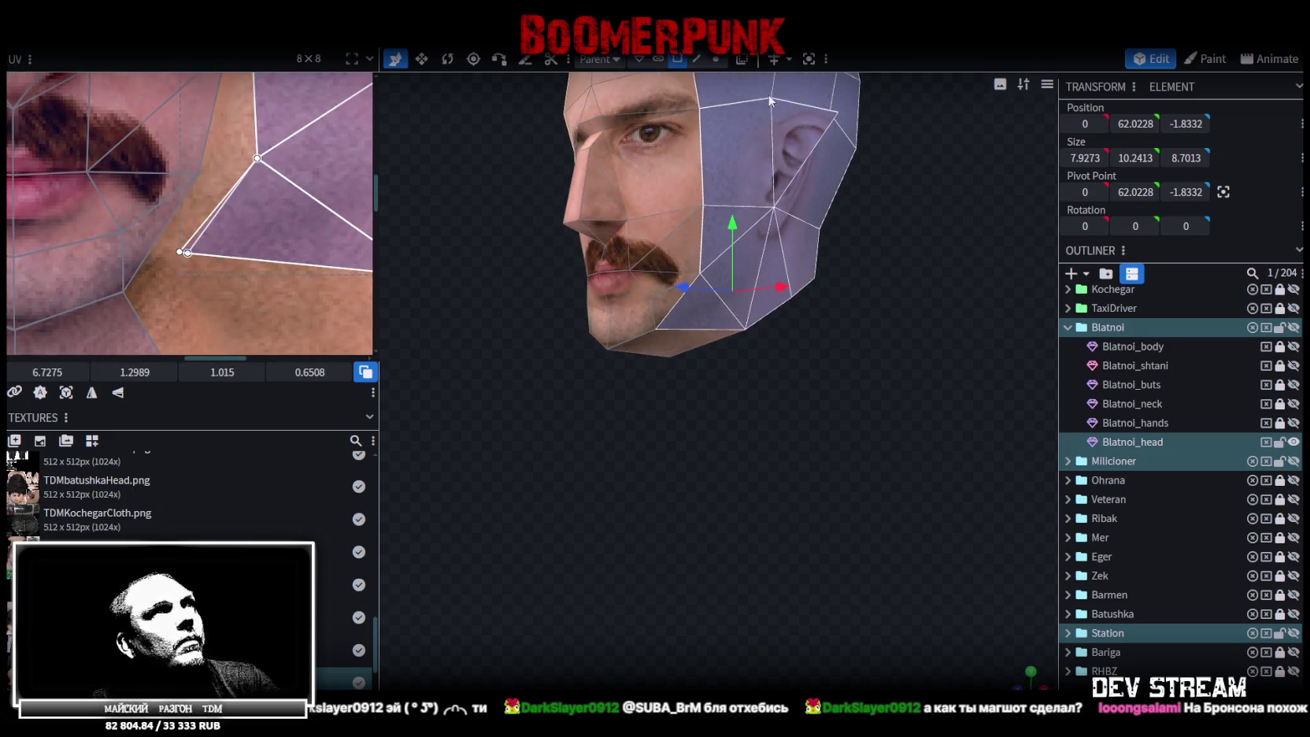
Step: Switch to vertex selection, pick two chin vertices, then turn the head to a side view
left_click(716, 60)
mouse_move(644, 328)
left_mouse_down()
mouse_move(618, 384)
mouse_move(612, 324)
mouse_move(790, 386)
mouse_move(766, 409)
mouse_move(707, 345)
left_mouse_up()
left_click(619, 332)
left_click(701, 349)
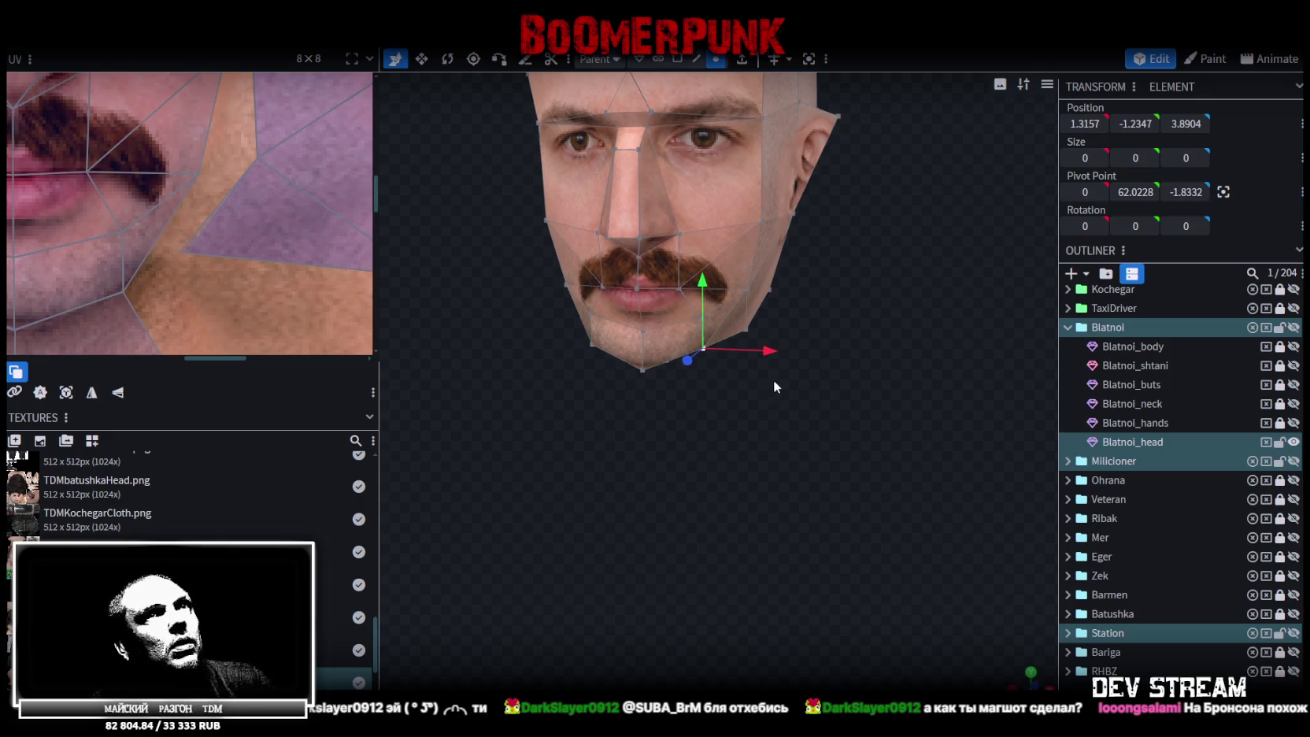
left_click_drag(774, 379, 795, 376)
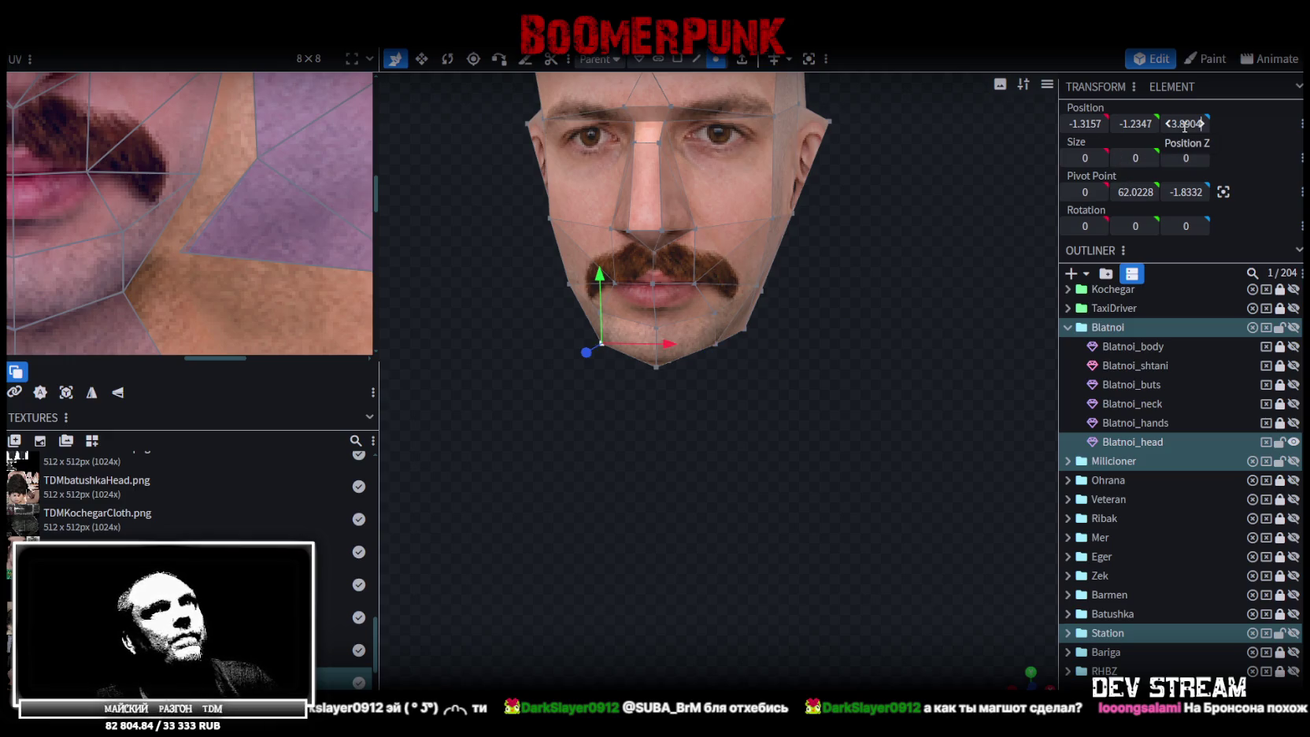
left_click_drag(792, 422, 628, 352)
Step: On a cheek face, move the seam vertex and the eye-side vertex leftward onto the texture
left_click(259, 211)
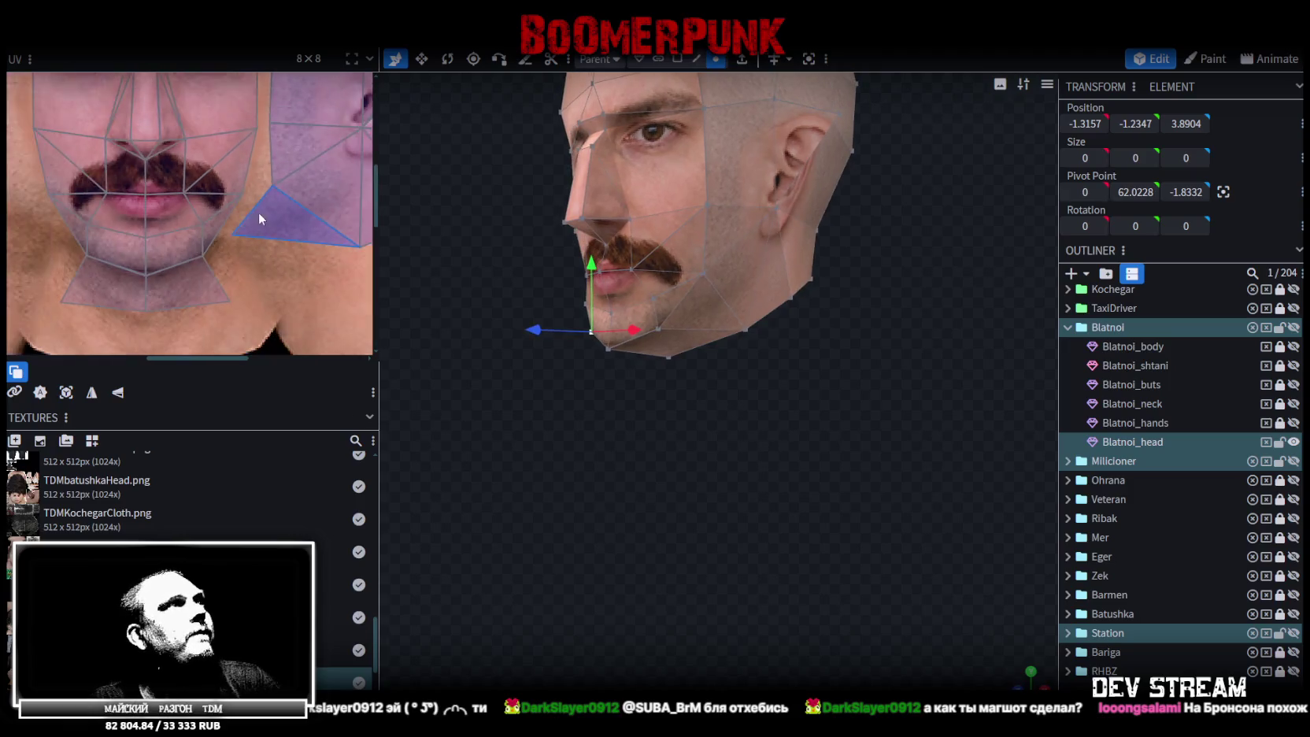
scroll(319, 153, "down", 3, "ctrl")
scroll(304, 188, "up", 2)
scroll(265, 181, "up", 3)
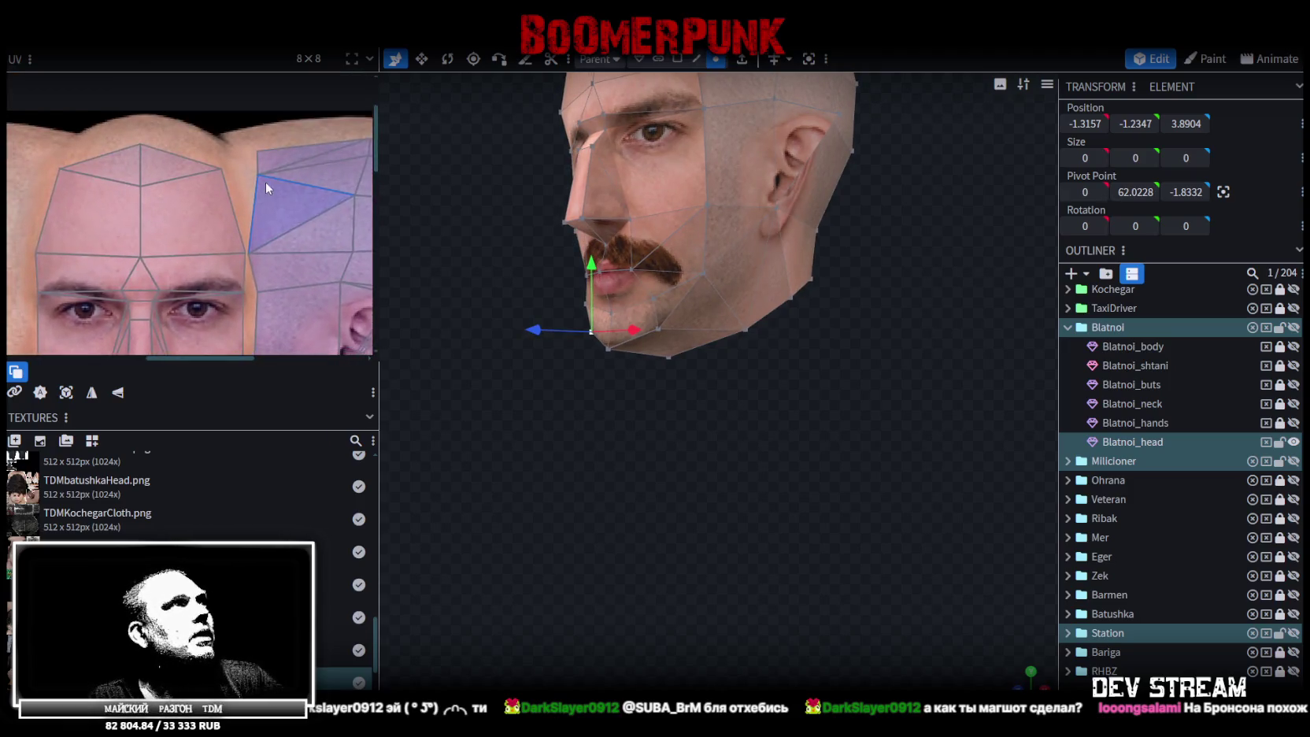
scroll(270, 212, "up", 3, "ctrl")
scroll(260, 189, "down", 2, "ctrl")
scroll(228, 205, "up", 2, "ctrl")
left_click(249, 257)
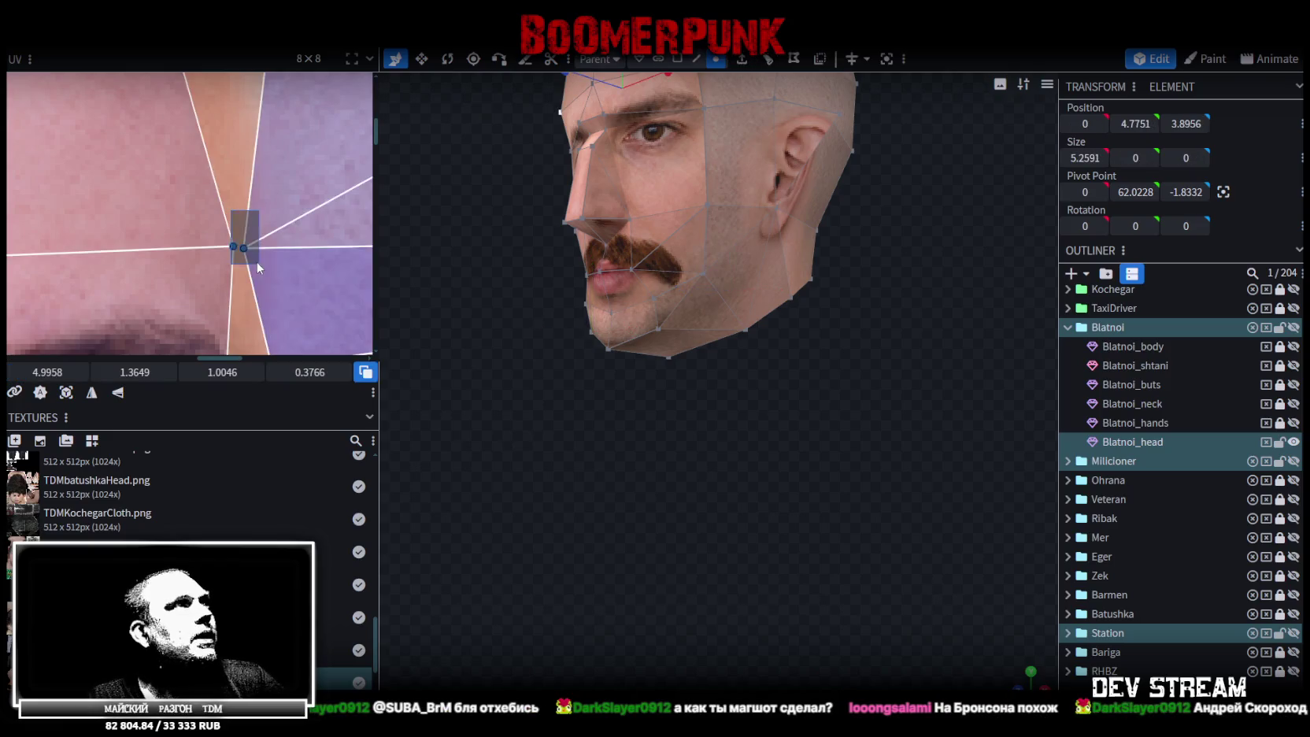
scroll(240, 245, "up", 2, "ctrl")
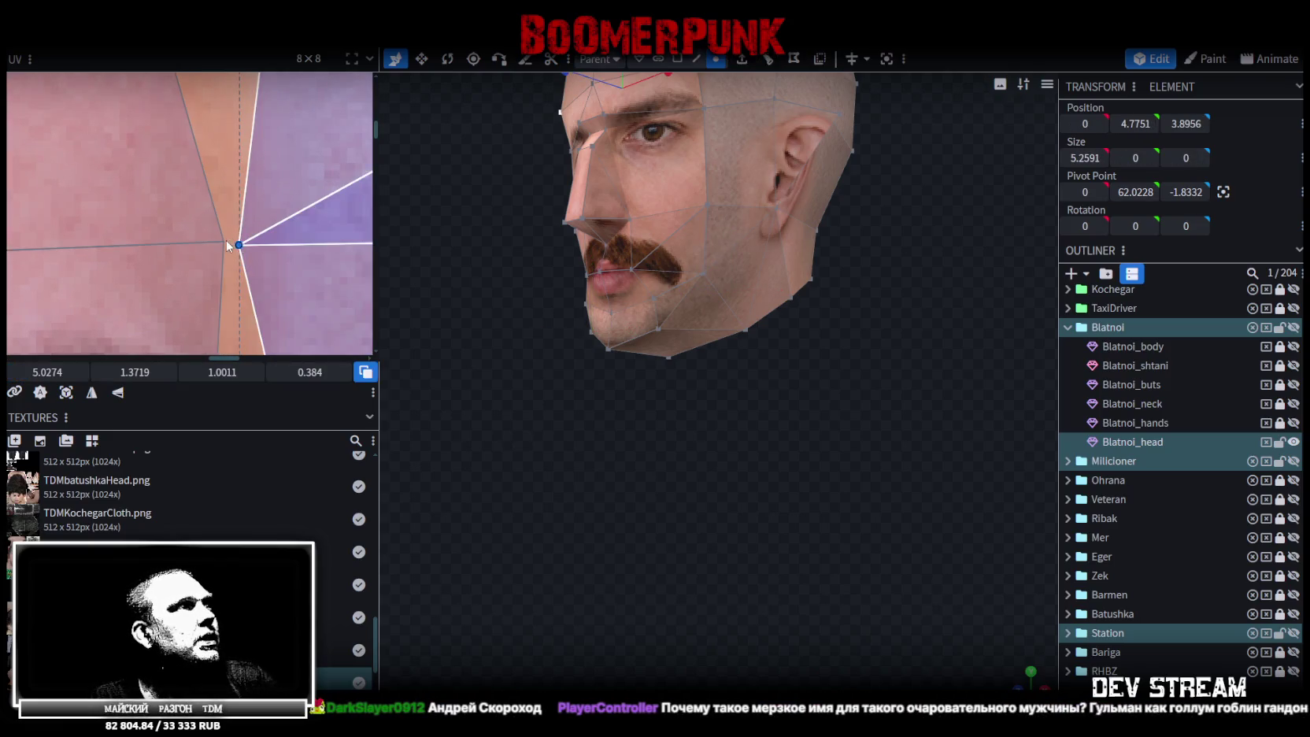
left_click_drag(240, 244, 224, 240)
scroll(225, 239, "down", 2, "ctrl")
left_click(255, 170)
scroll(255, 170, "up", 2, "ctrl")
left_click_drag(254, 170, 195, 171)
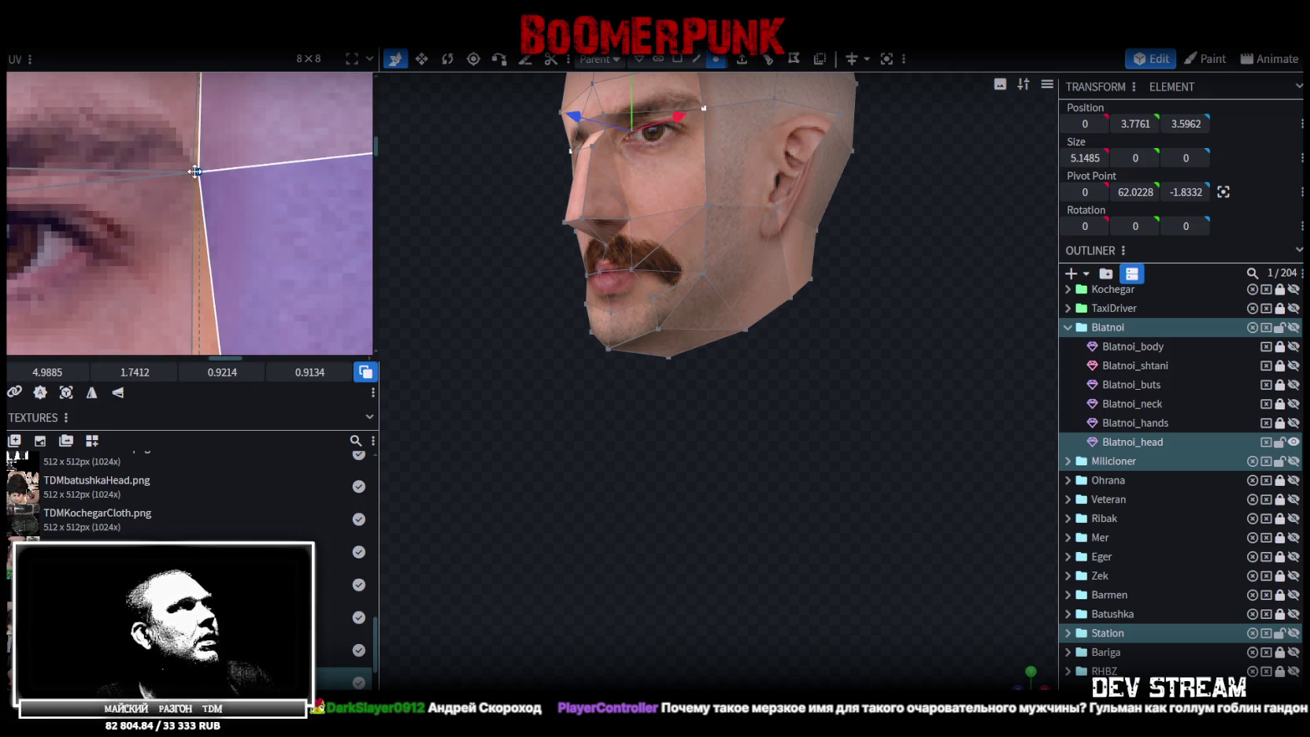
scroll(226, 198, "down", 2, "ctrl")
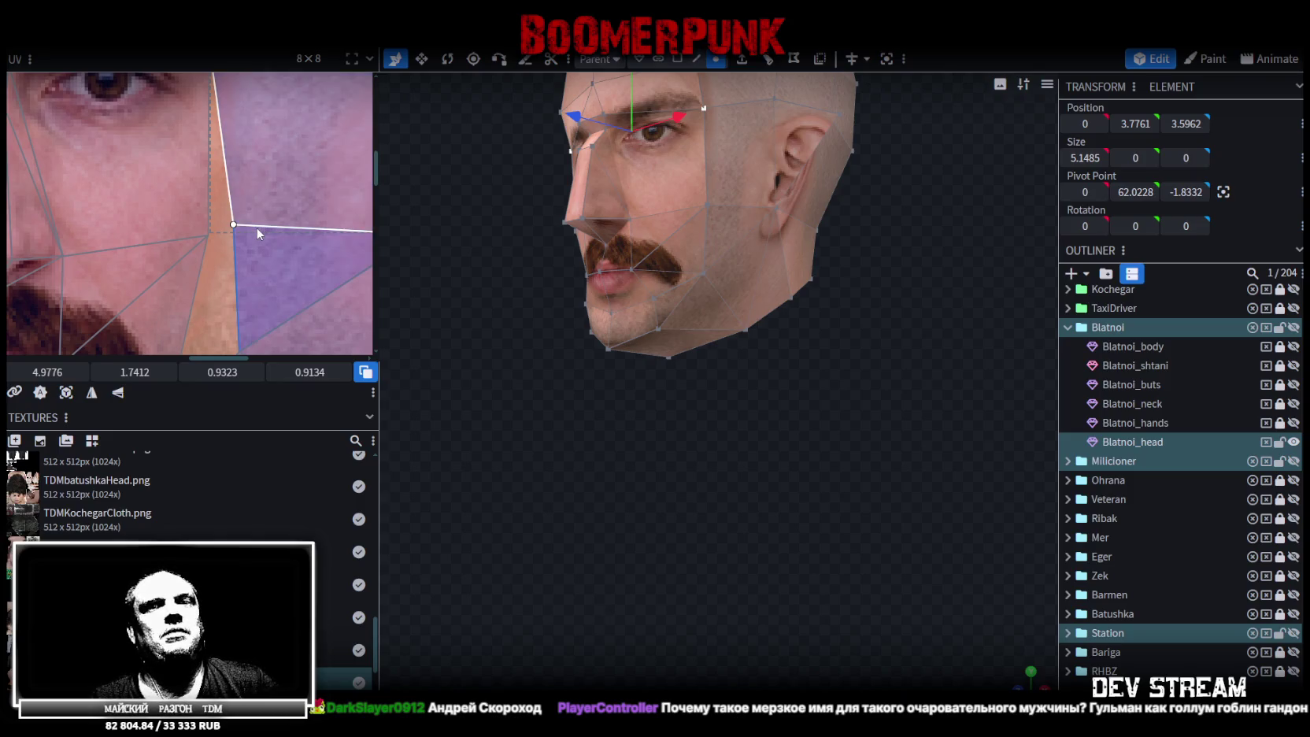
scroll(258, 206, "down", 1)
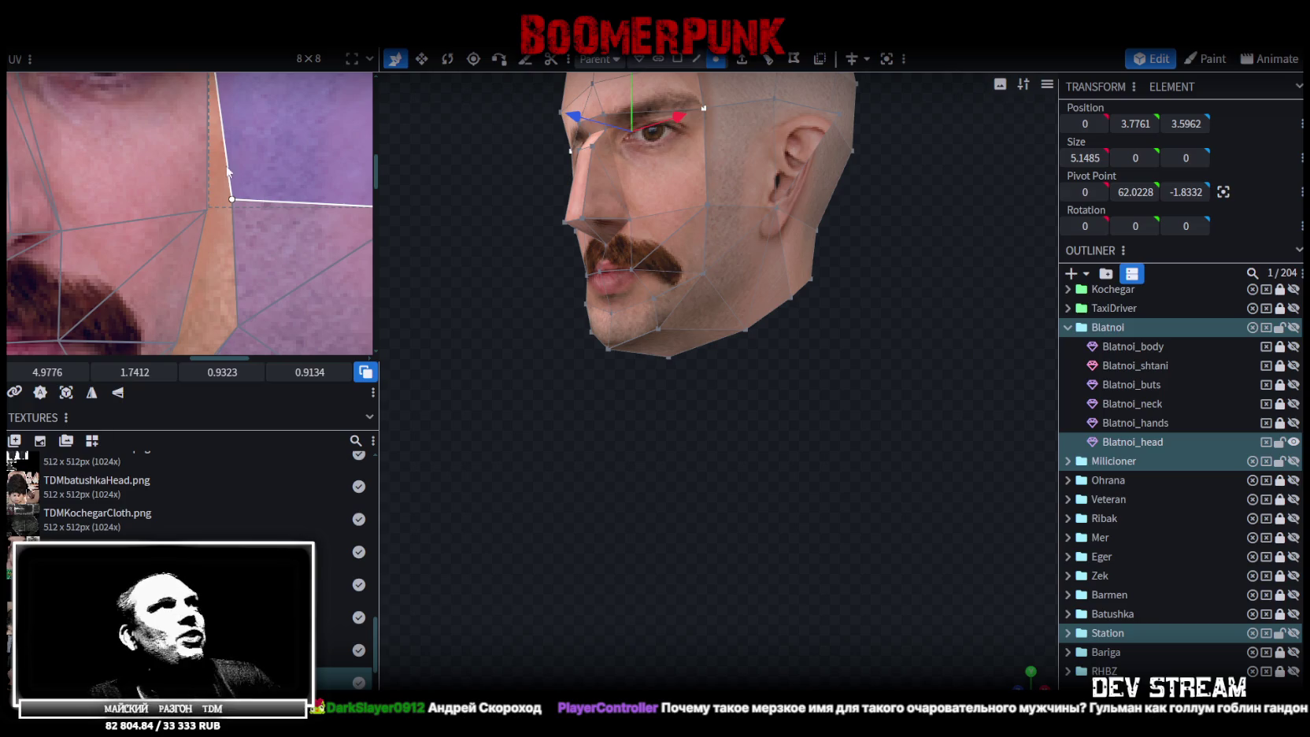
scroll(207, 197, "up", 2, "ctrl")
left_click(236, 181)
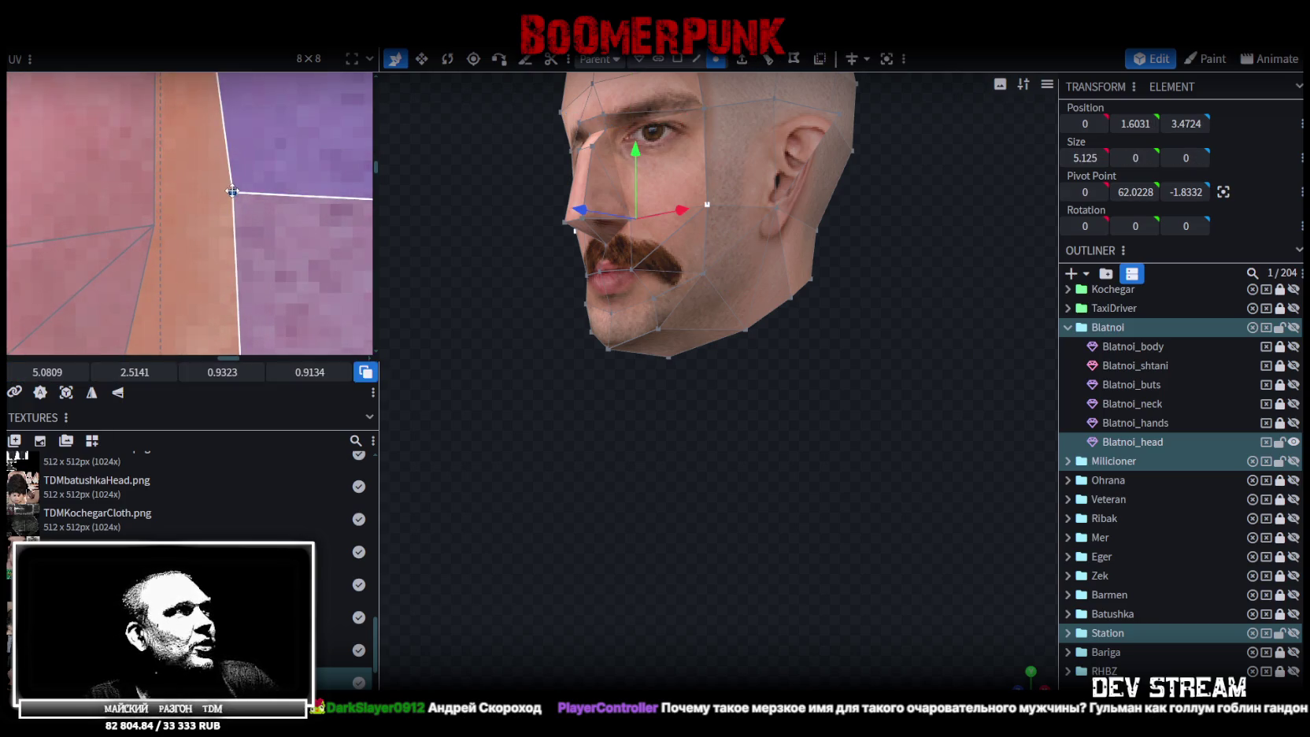
Step: Drag a cheek vertex and the vertex near the moustache down-left toward the jaw
left_click_drag(232, 193, 157, 224)
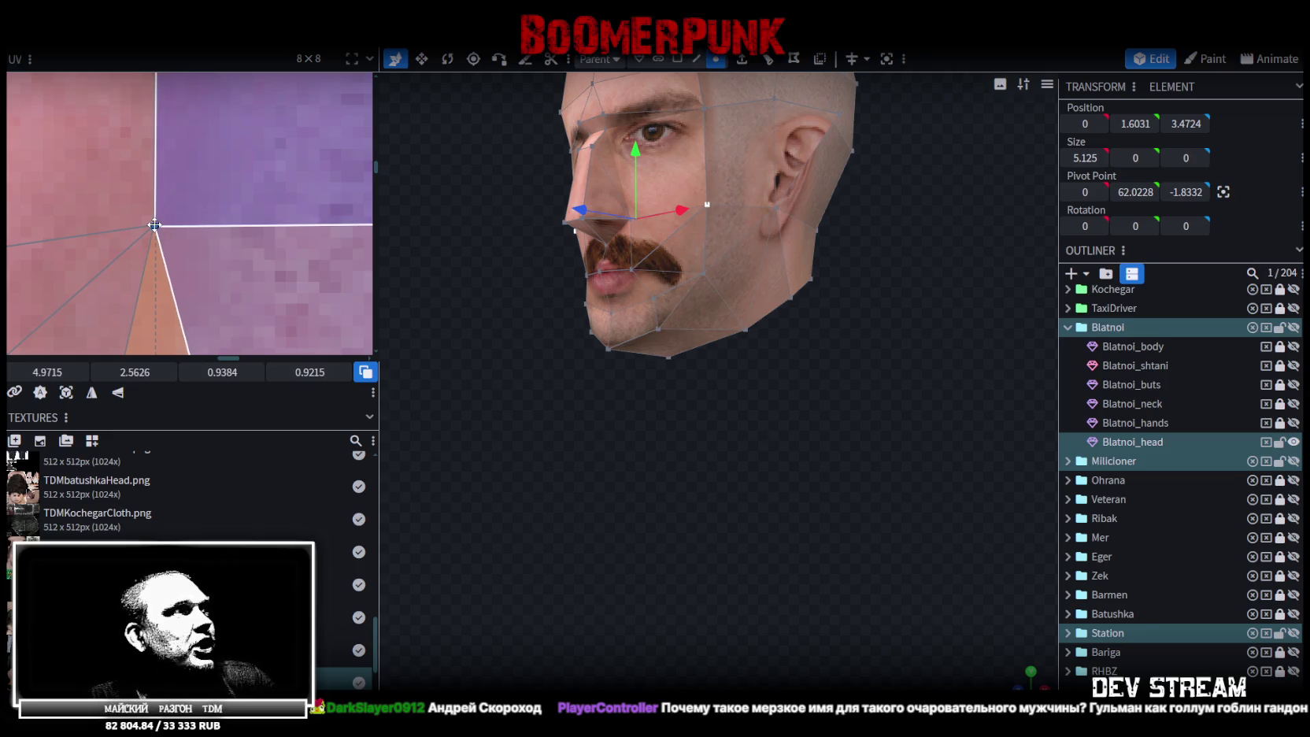
scroll(154, 224, "down", 4)
scroll(181, 197, "up", 2)
scroll(187, 185, "up", 2)
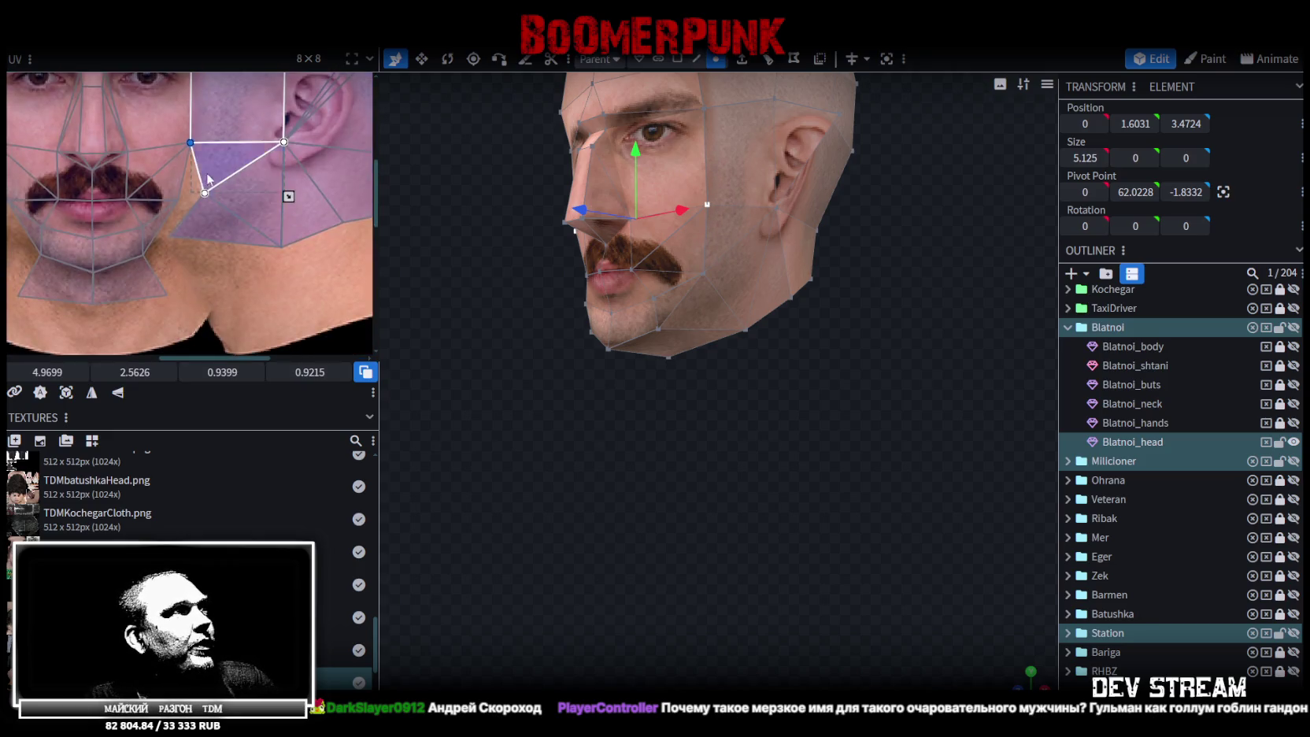
scroll(188, 182, "up", 2)
scroll(189, 189, "up", 2)
left_click(218, 199)
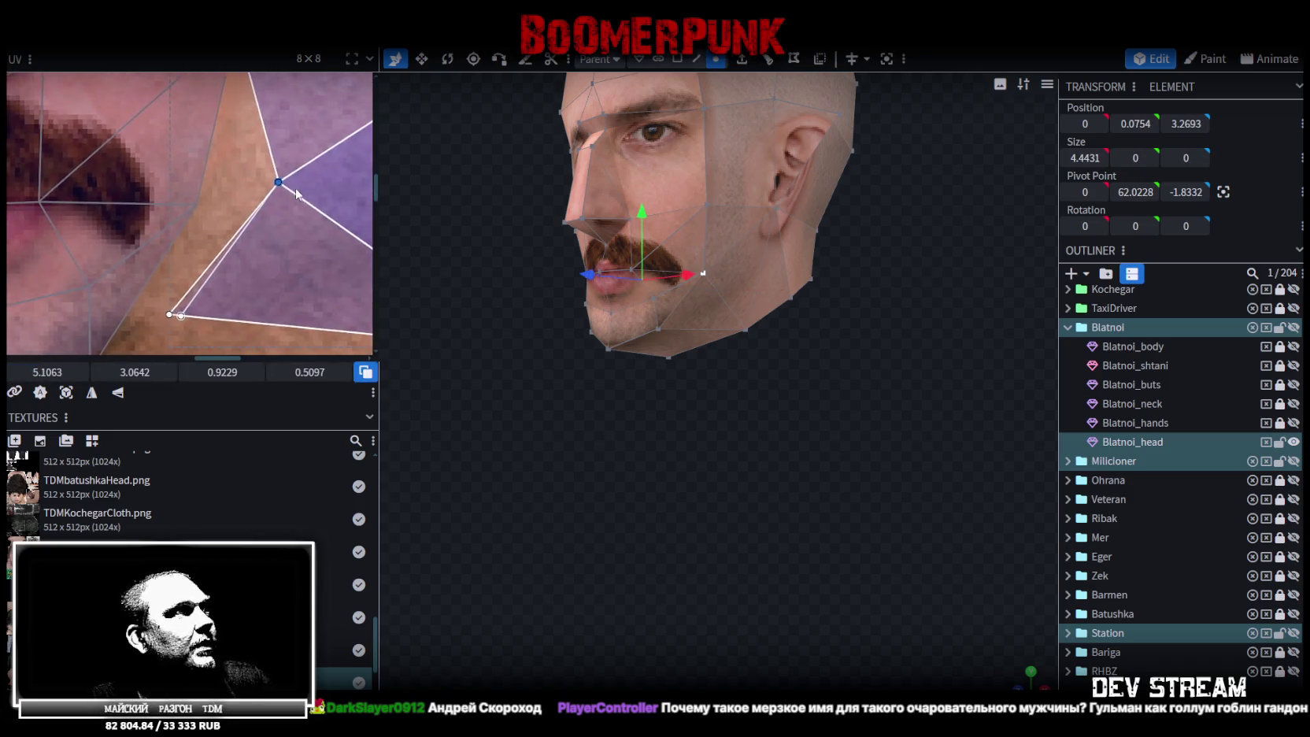
scroll(273, 186, "up", 2)
left_click_drag(273, 186, 110, 231)
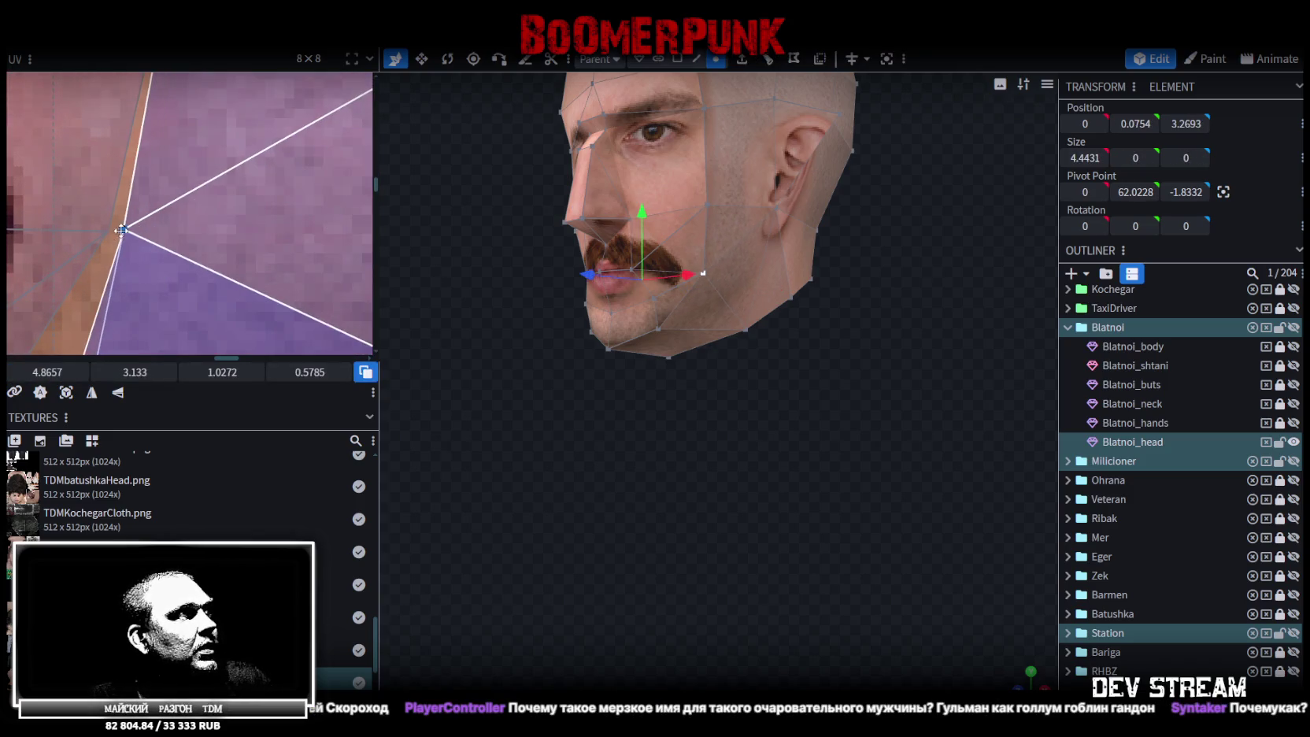
left_click_drag(110, 231, 118, 228)
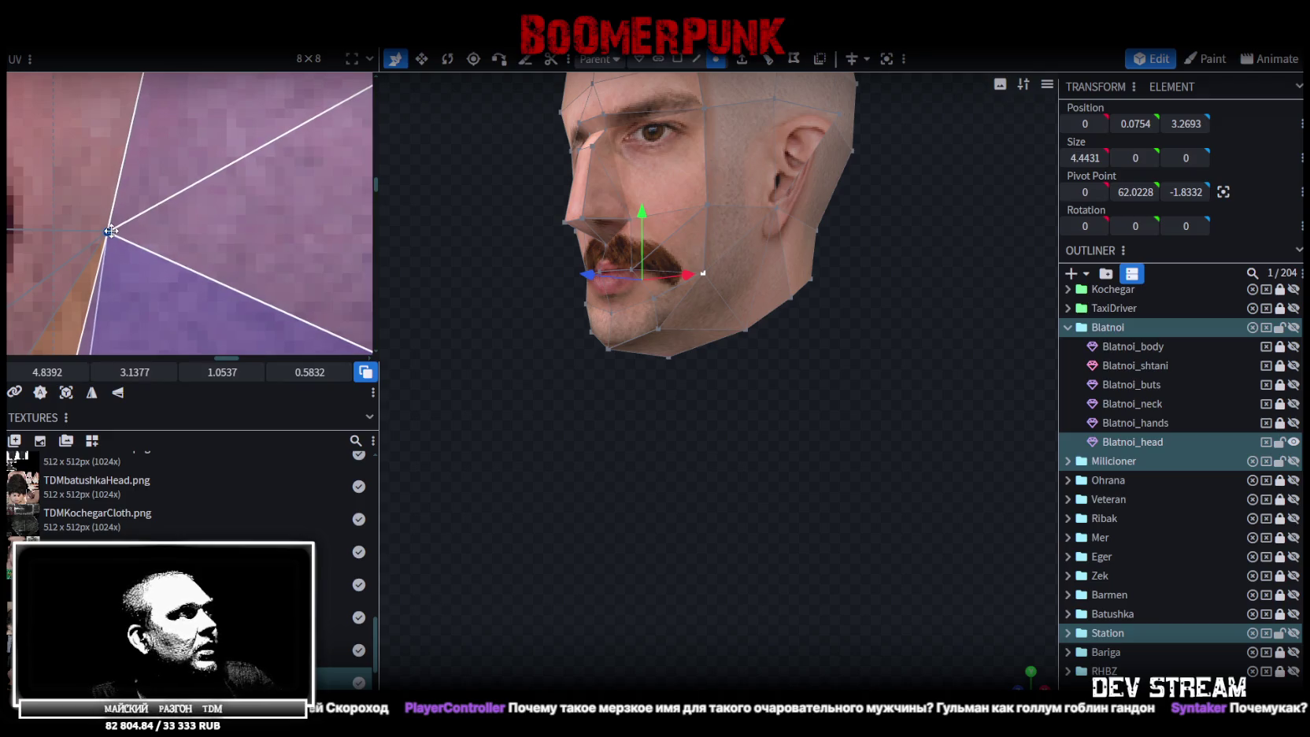
scroll(221, 245, "down", 3)
scroll(212, 236, "down", 2)
Step: Snap the jaw UV vertex to texture pixels and drag it down-left to reshape the face
left_click(208, 187)
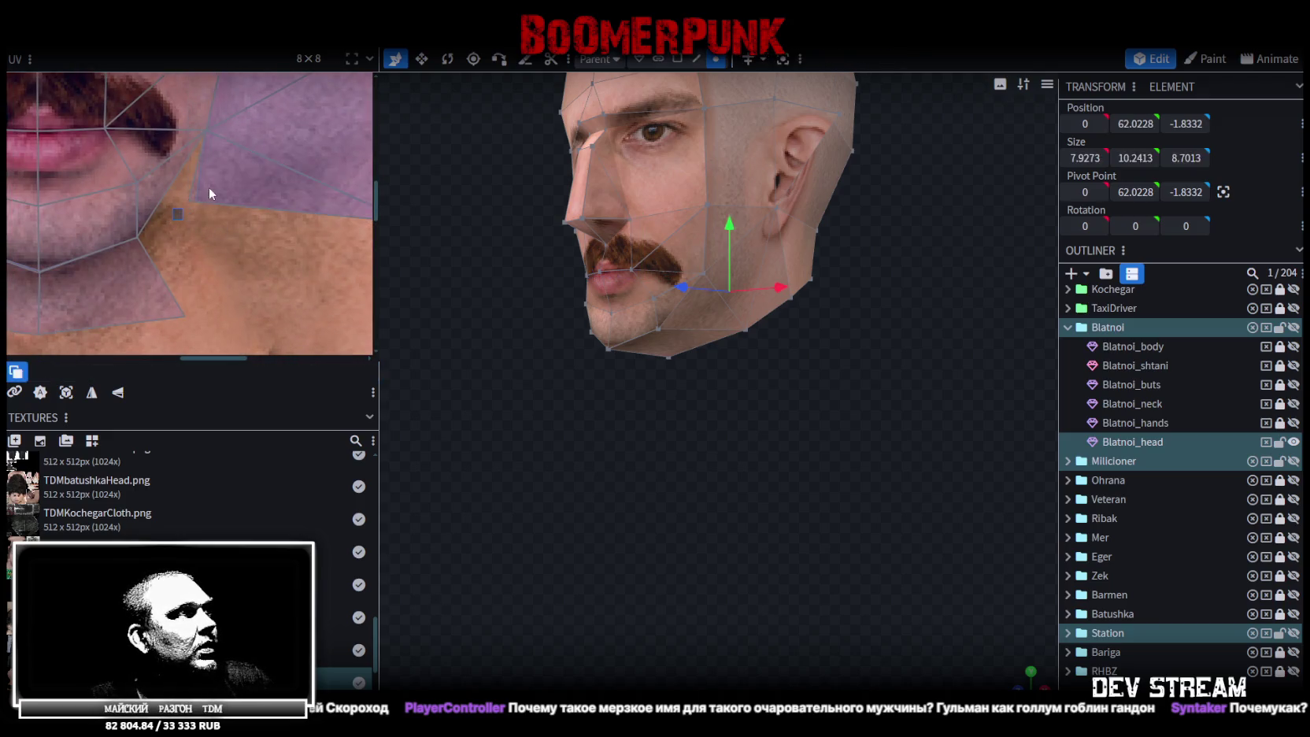
scroll(210, 187, "up", 2)
scroll(181, 204, "up", 1)
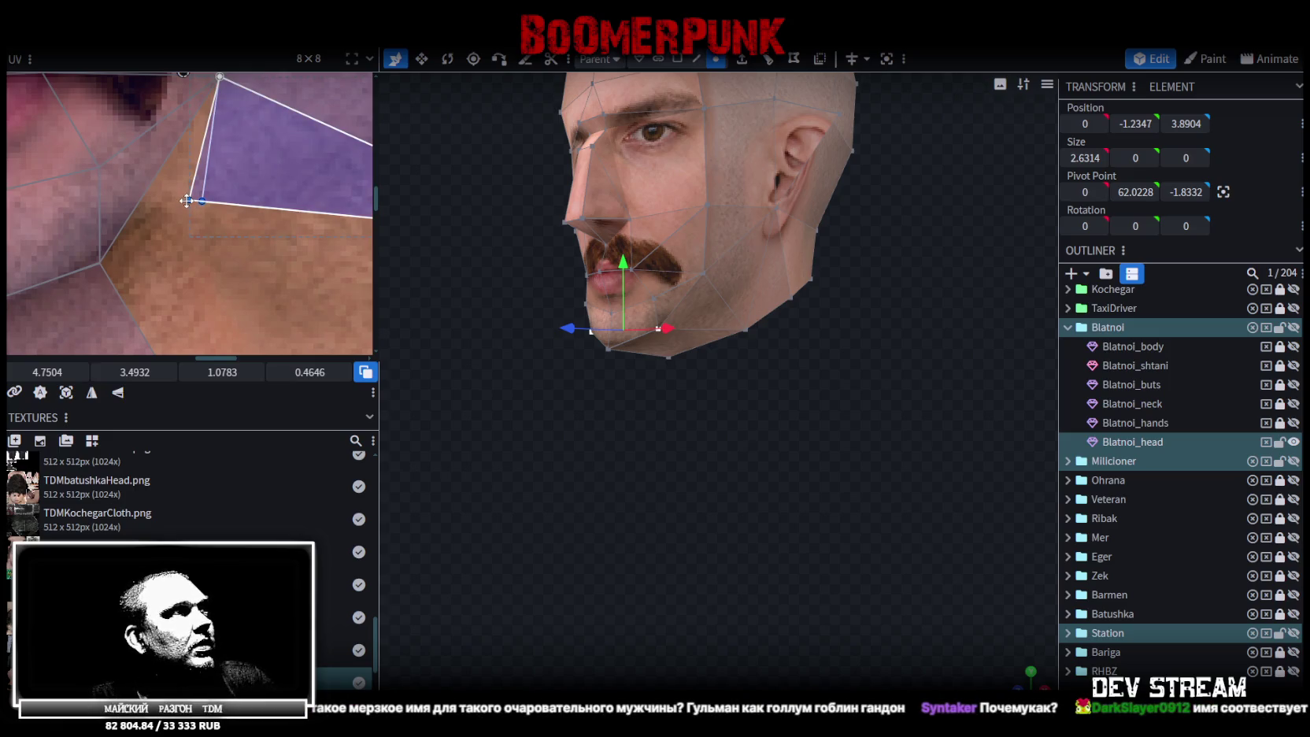
right_click(189, 200)
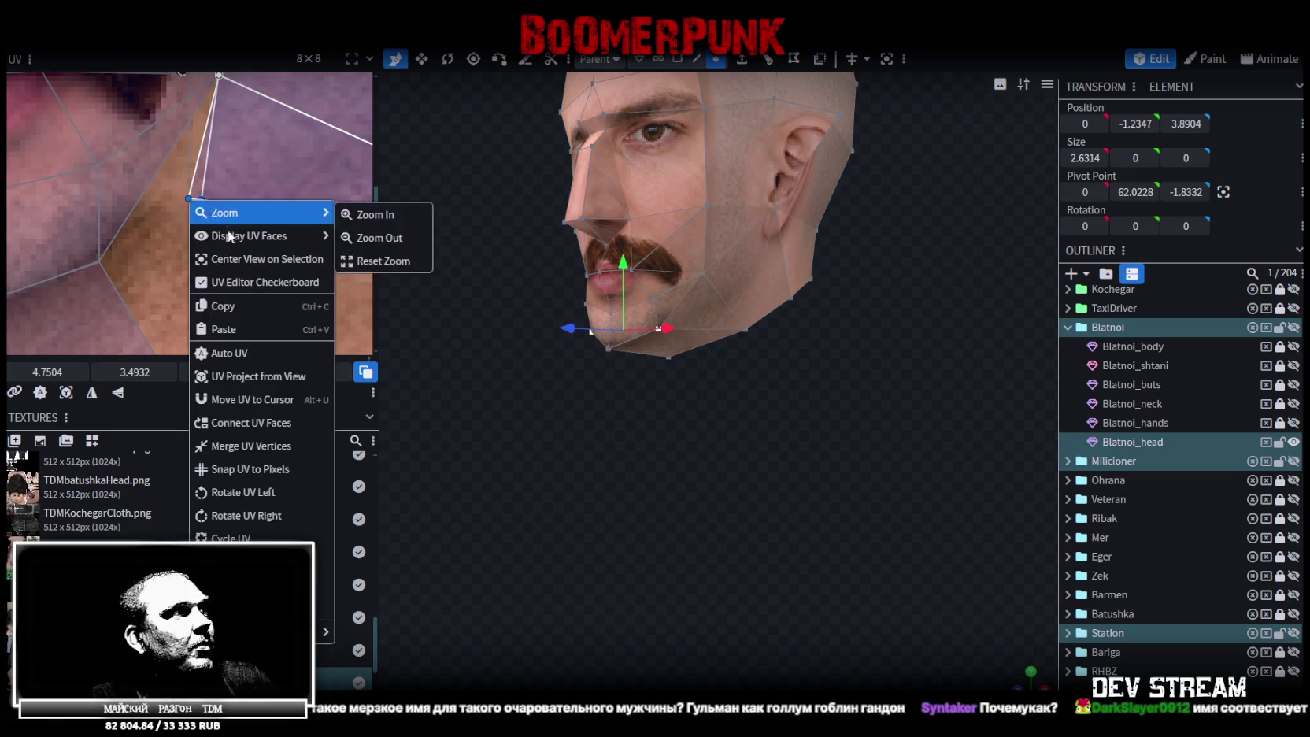
left_click(236, 437)
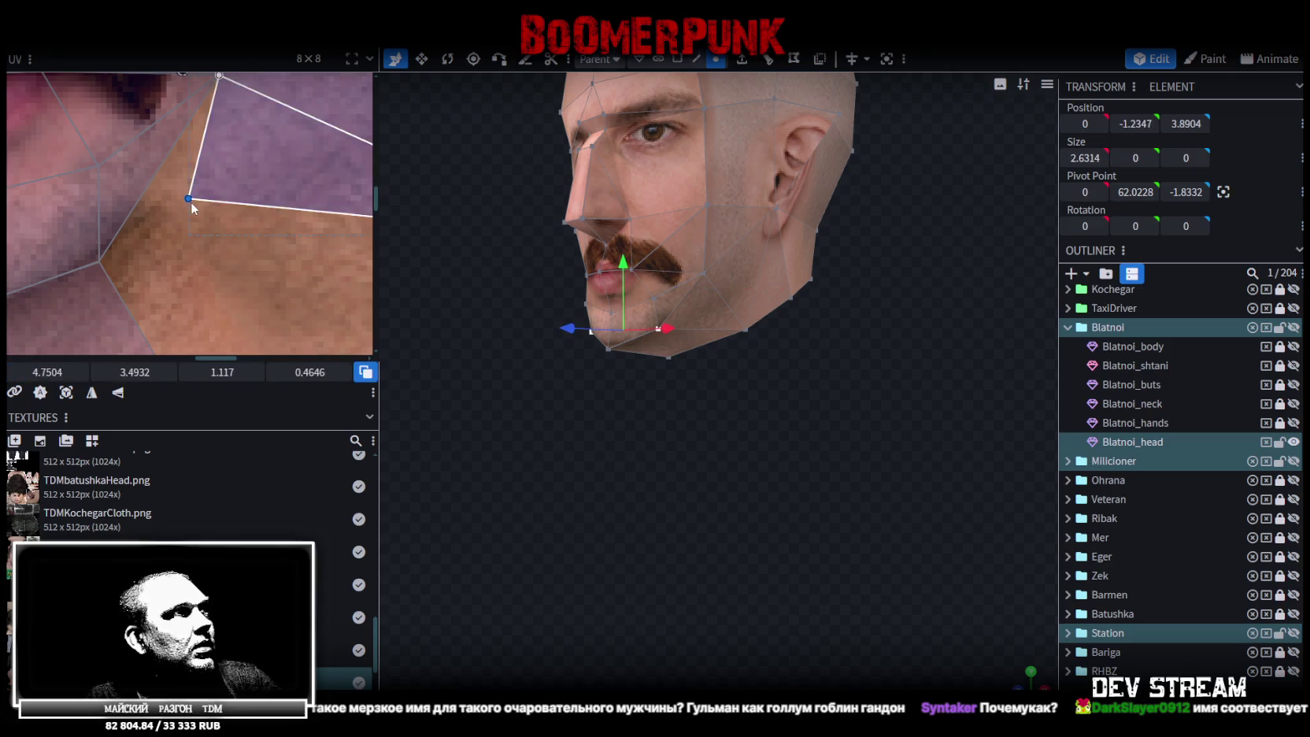
left_click_drag(183, 208, 100, 265)
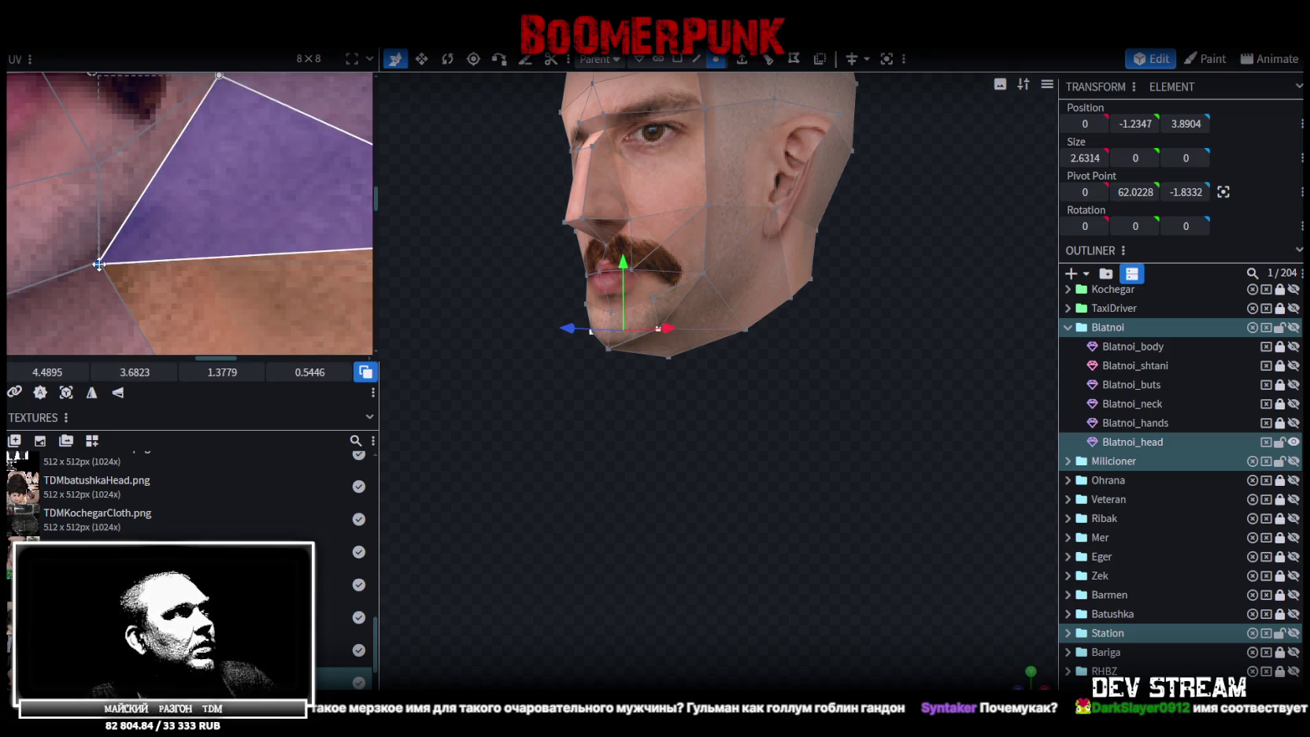
scroll(152, 256, "down", 3)
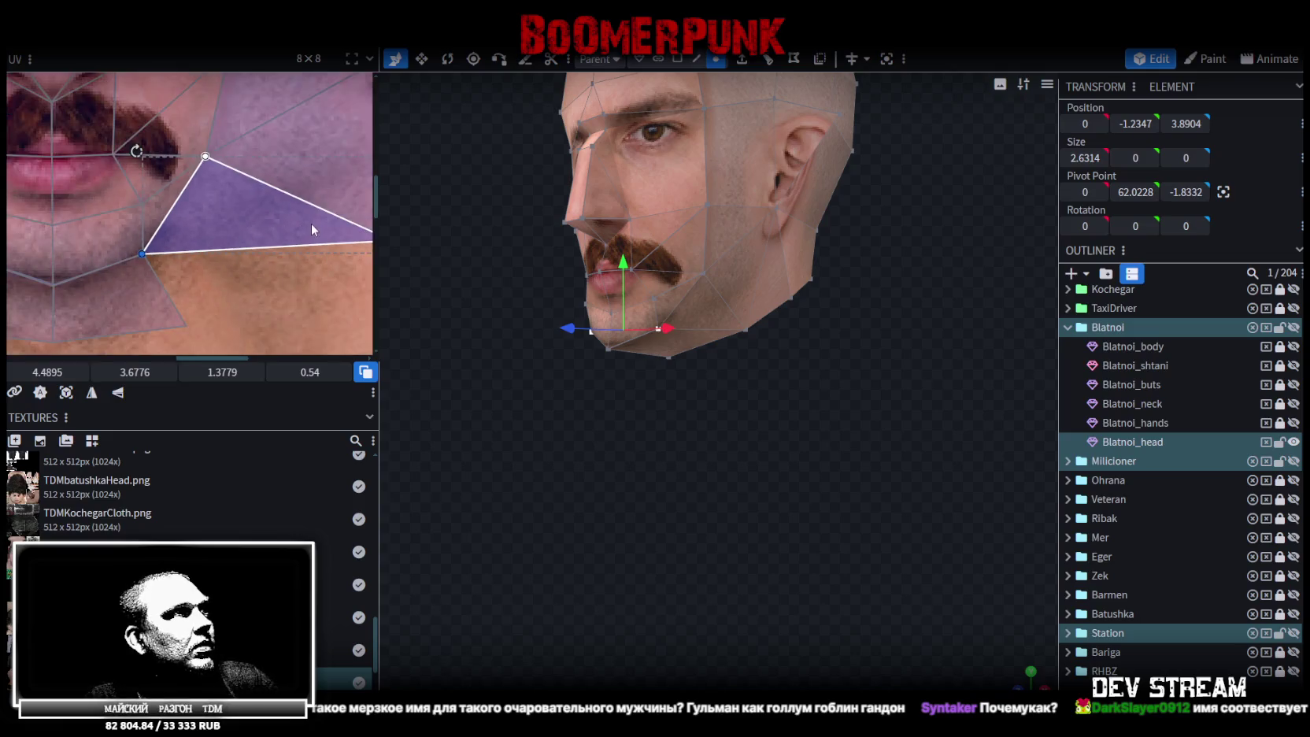
scroll(182, 216, "down", 2)
scroll(241, 255, "down", 2)
scroll(241, 256, "up", 3)
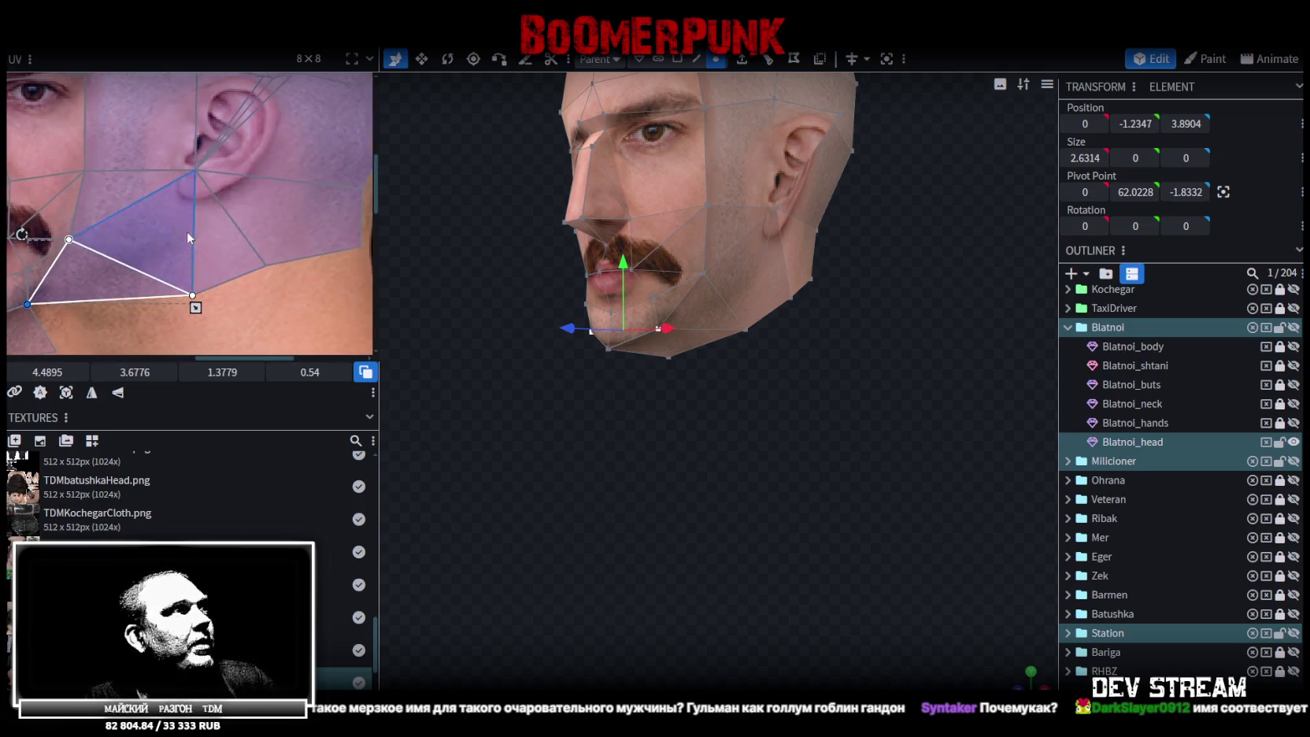
scroll(264, 263, "down", 1)
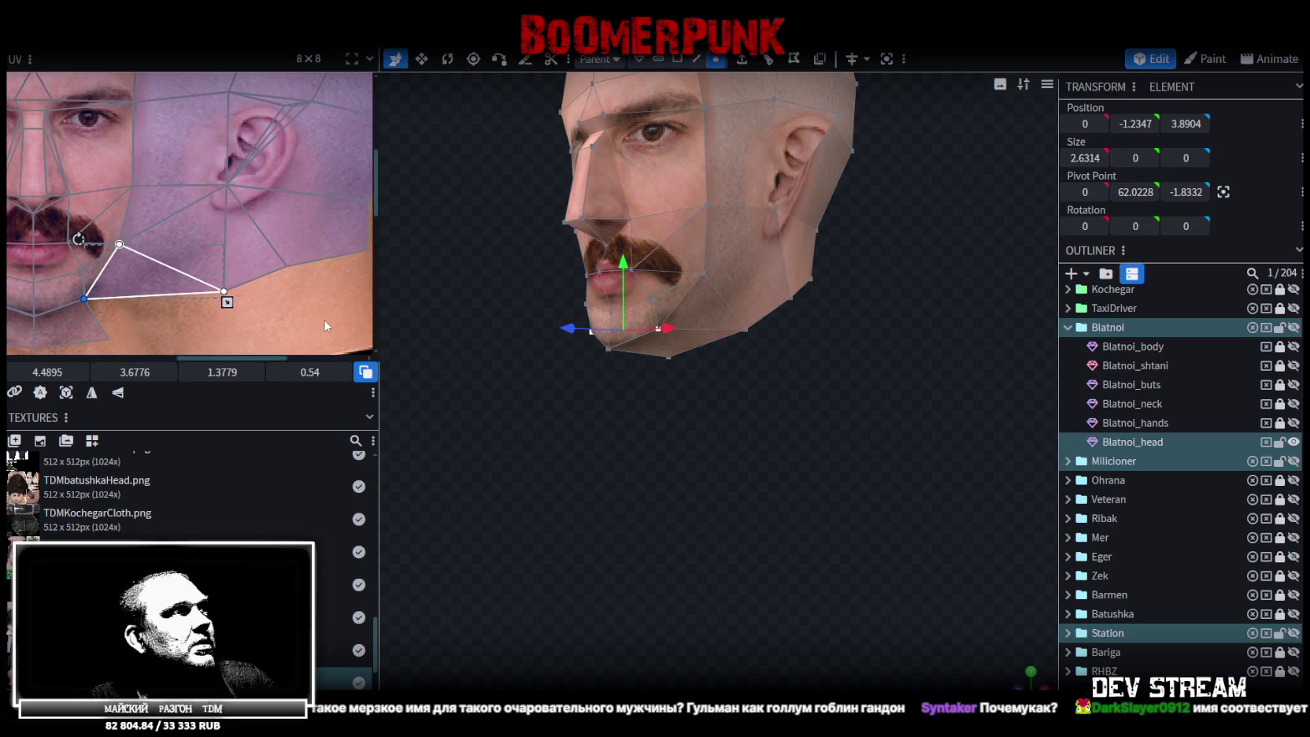
Step: Box-select the cheek and ear UV vertices, shift them down-left, and orbit to a side profile
left_click_drag(327, 323, 191, 187)
scroll(227, 189, "up", 2)
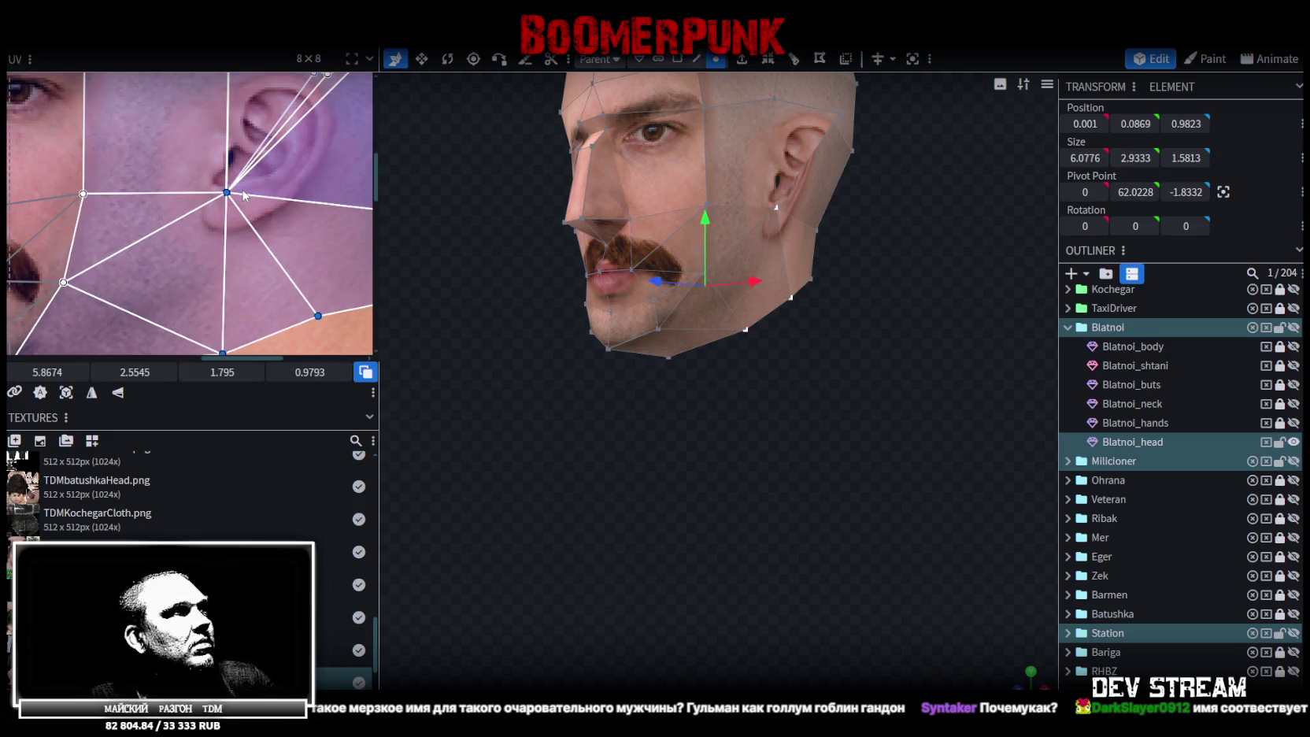
mouse_move(227, 192)
left_mouse_down()
mouse_move(218, 226)
mouse_move(236, 233)
left_mouse_up()
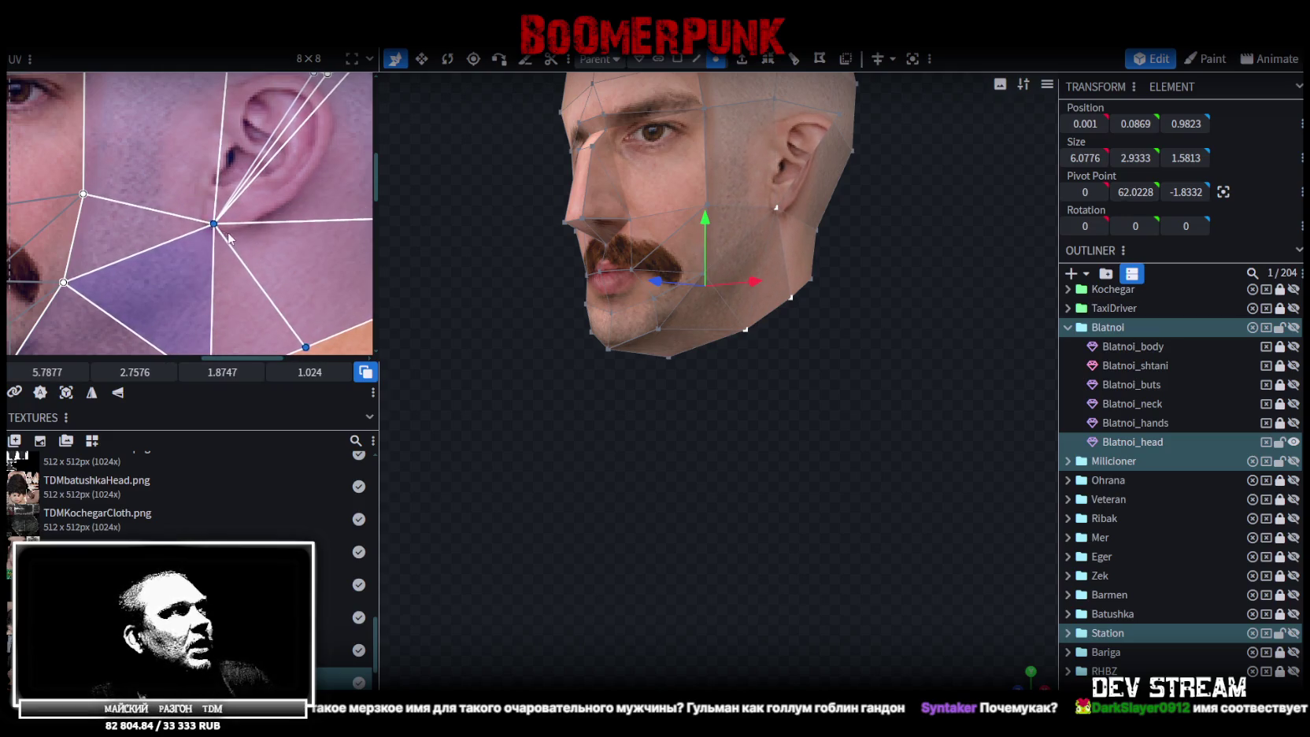
scroll(236, 234, "down", 3)
middle_click_drag(237, 233, 260, 244)
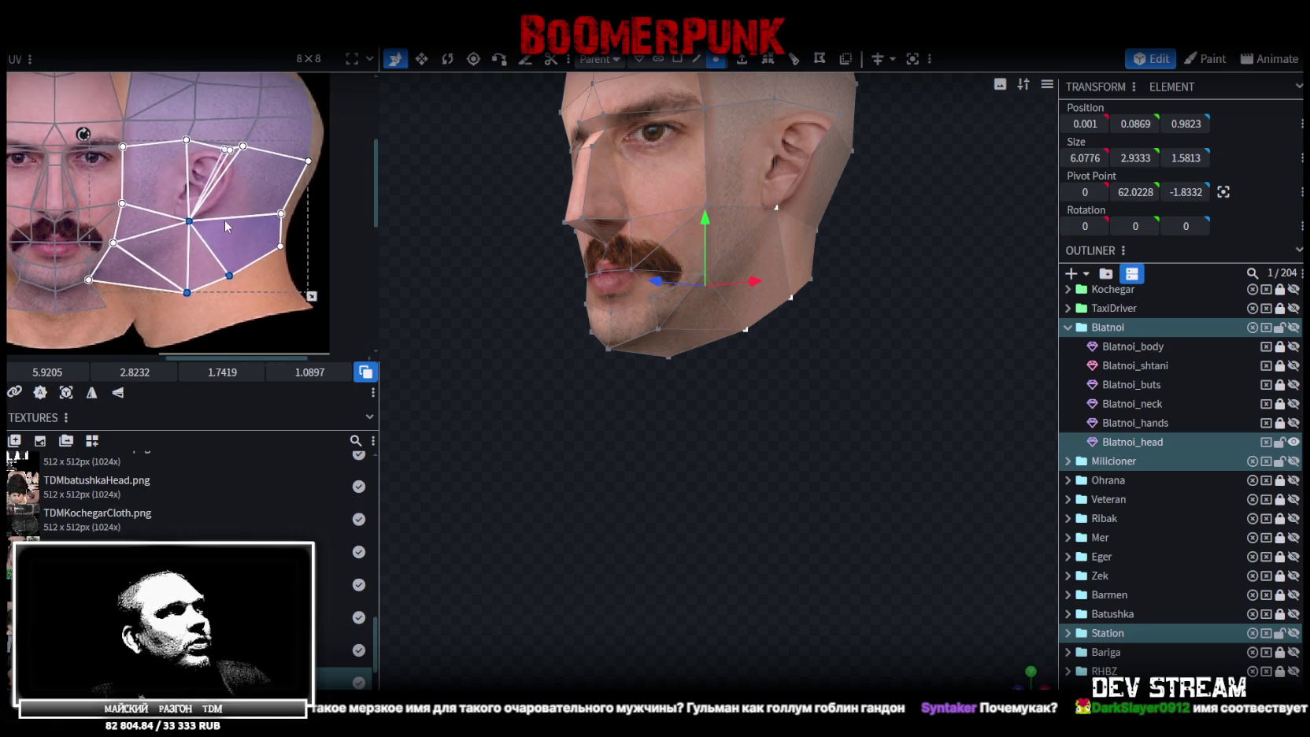
scroll(281, 252, "up", 2)
left_click_drag(826, 422, 765, 433)
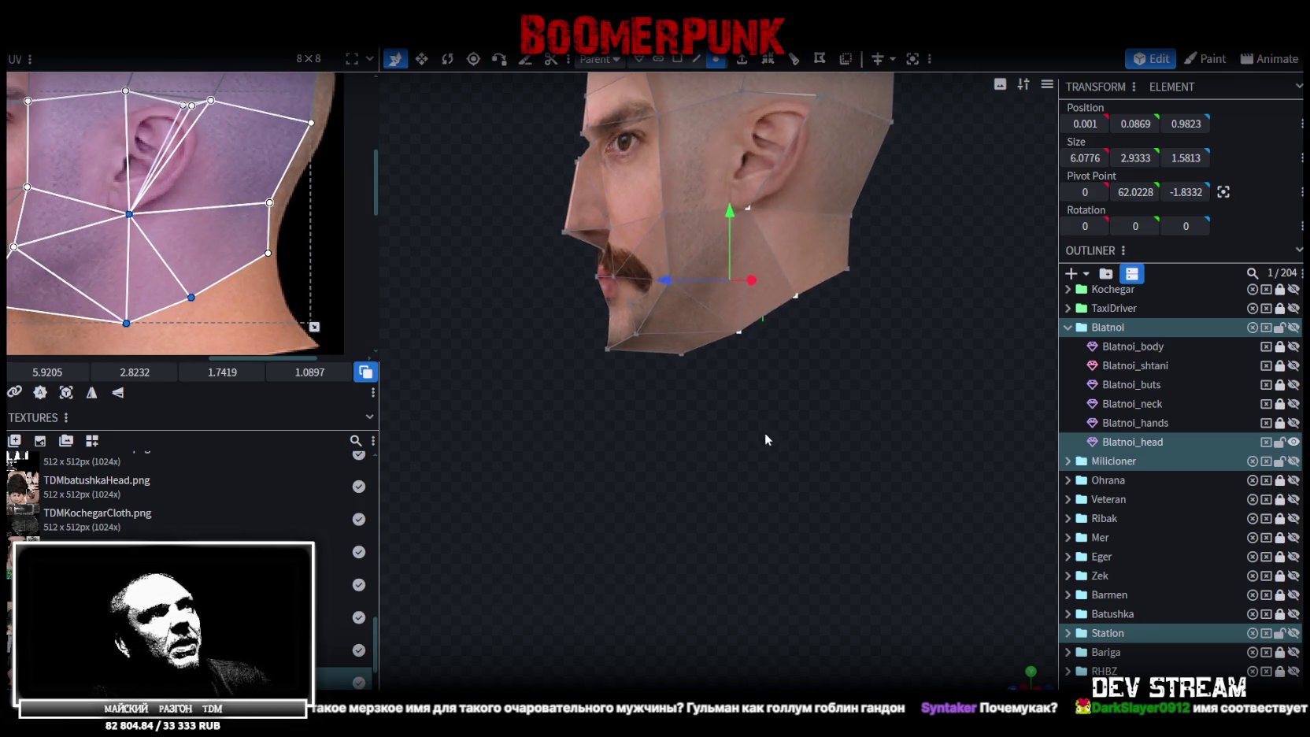
Step: Select the neck UV face below the ear and the face above, and nudge a neck vertex along the edge
scroll(300, 236, "up", 3)
left_click(231, 251)
left_click(232, 252)
scroll(231, 252, "down", 2)
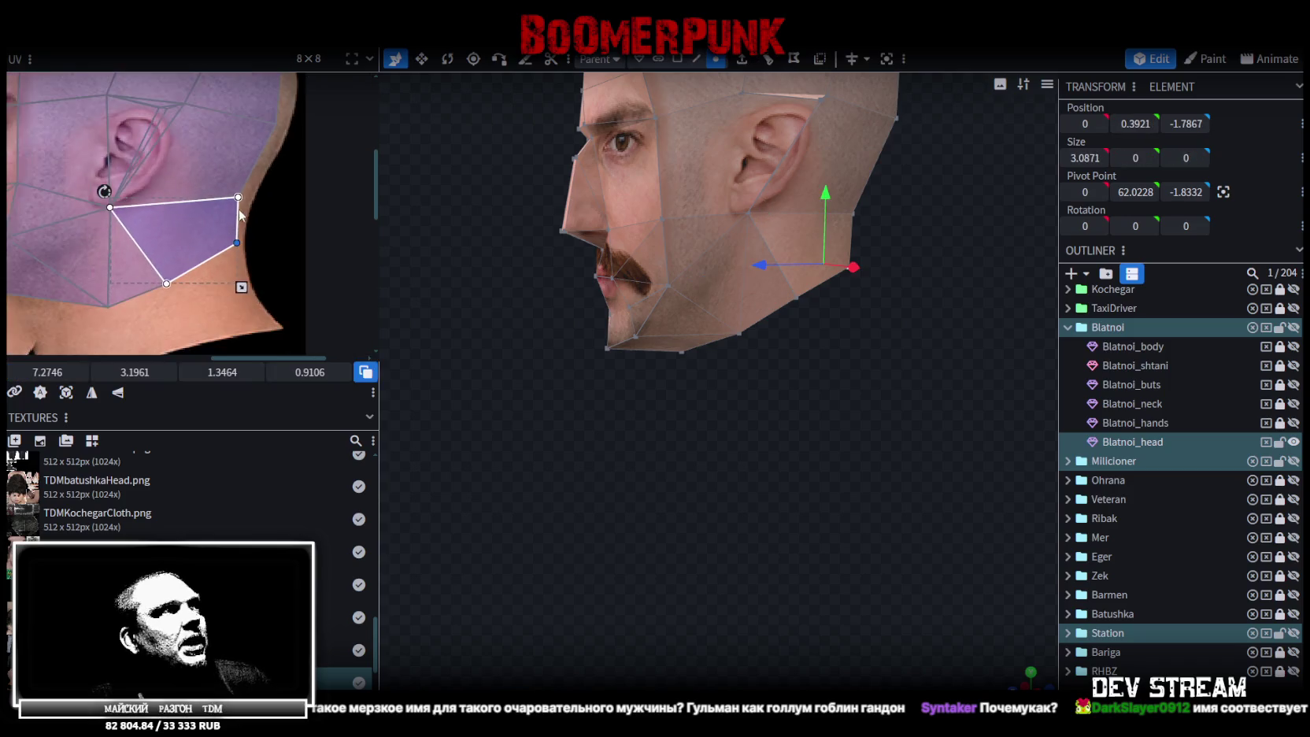
left_click(196, 149, "shift")
scroll(237, 237, "up", 2)
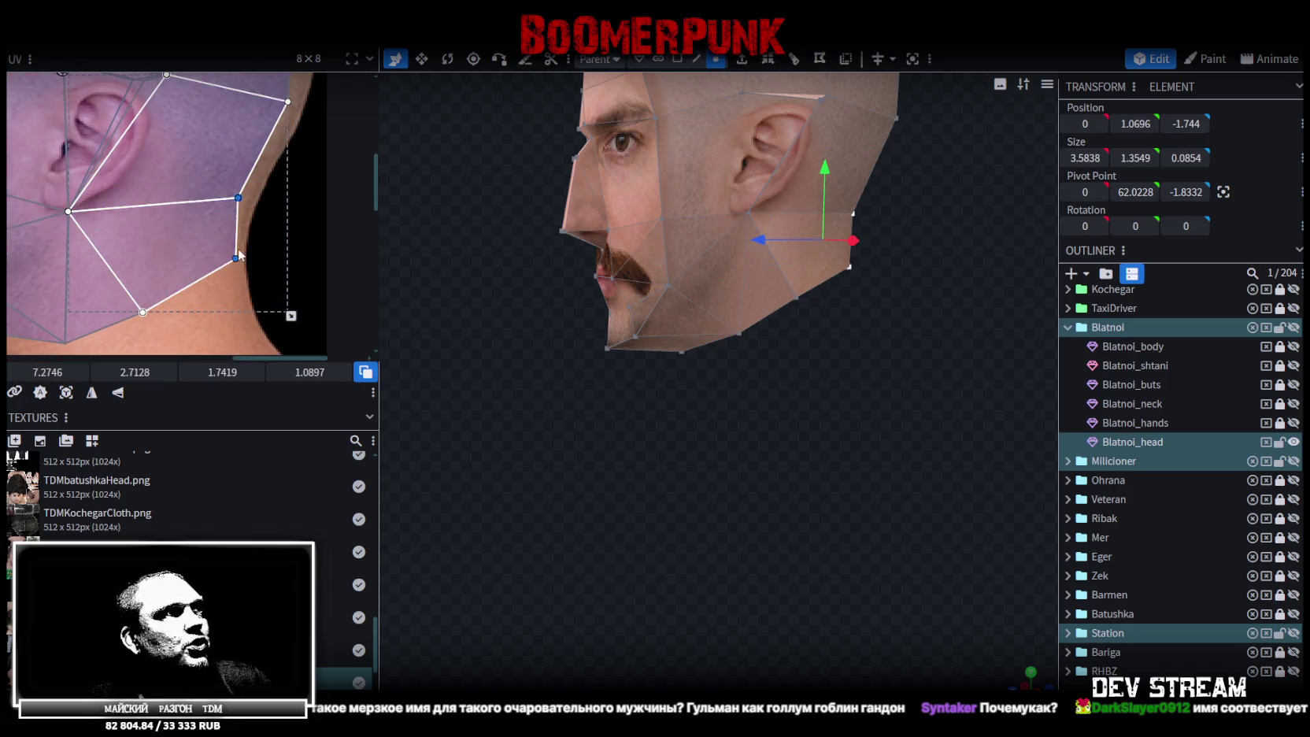
left_click_drag(234, 287, 239, 282)
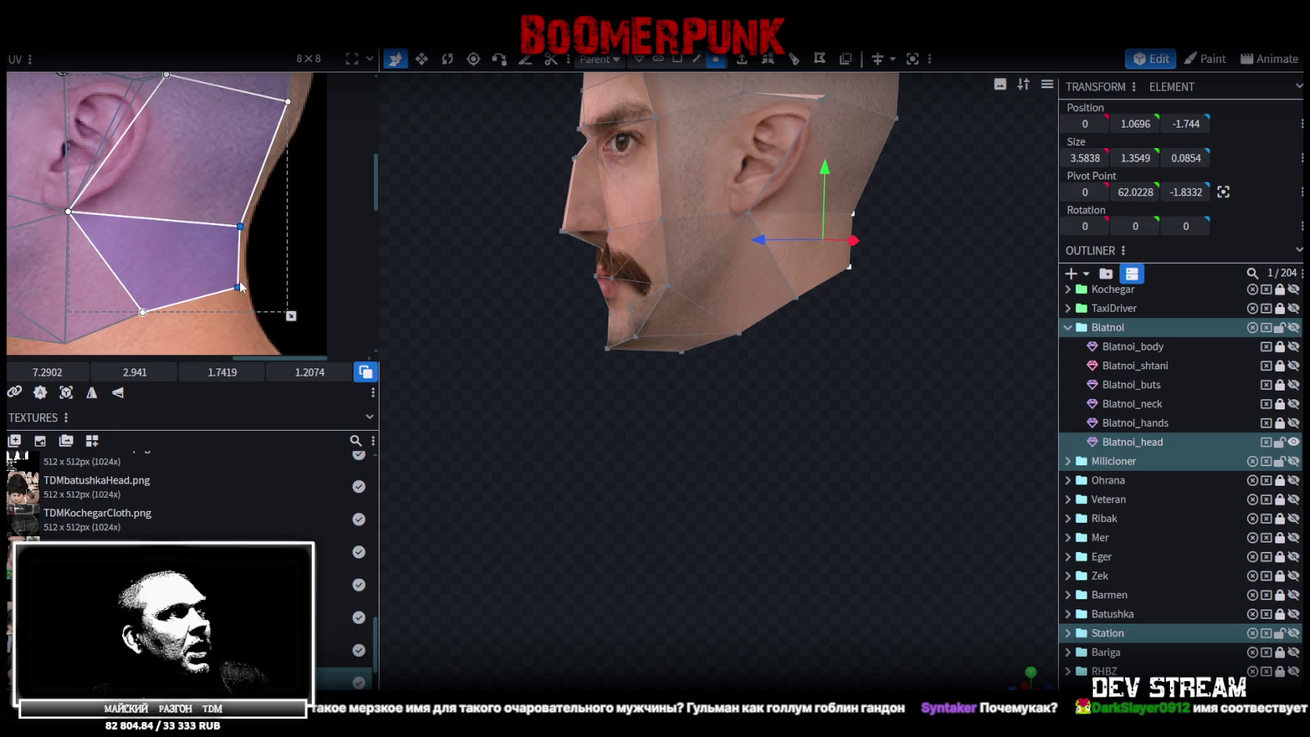
scroll(279, 239, "down", 2)
scroll(280, 238, "up", 2)
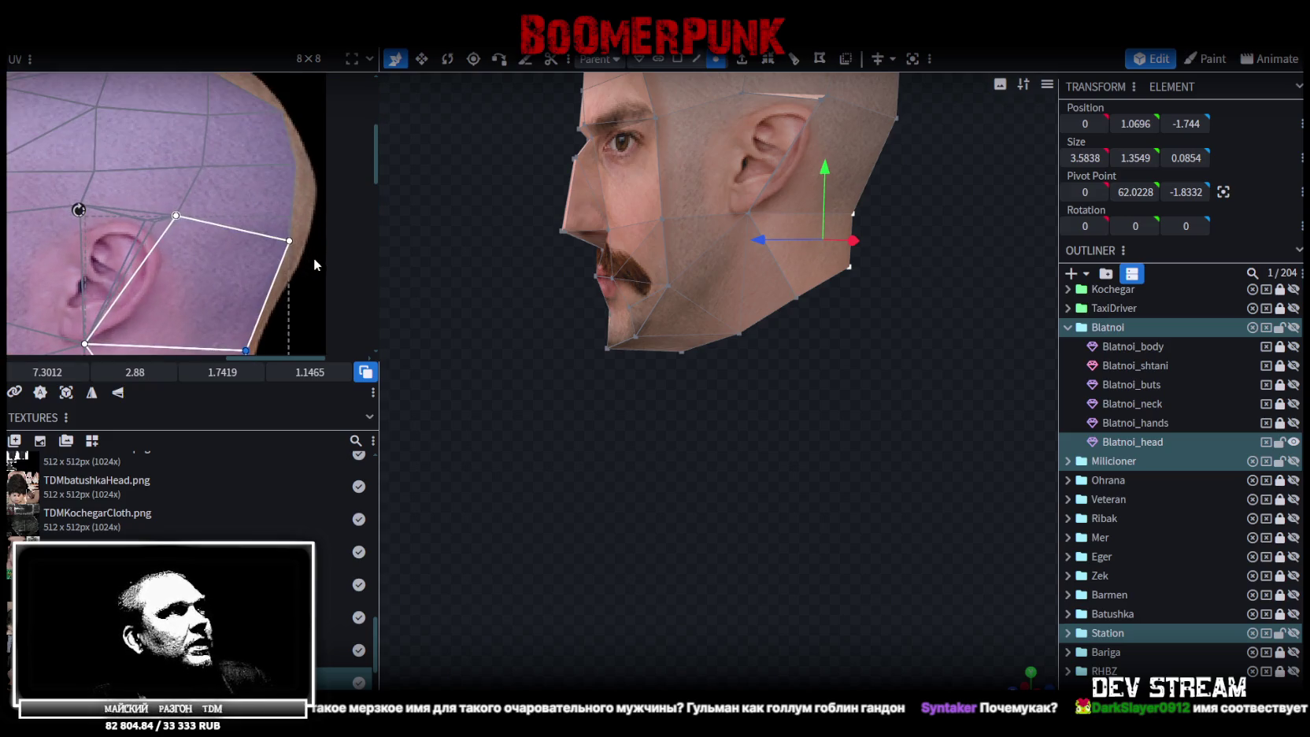
Step: Move a vertex toward the scalp edge and drag the ear's upper vertices down onto the painted ear
left_click(289, 240)
left_click_drag(298, 245, 309, 250)
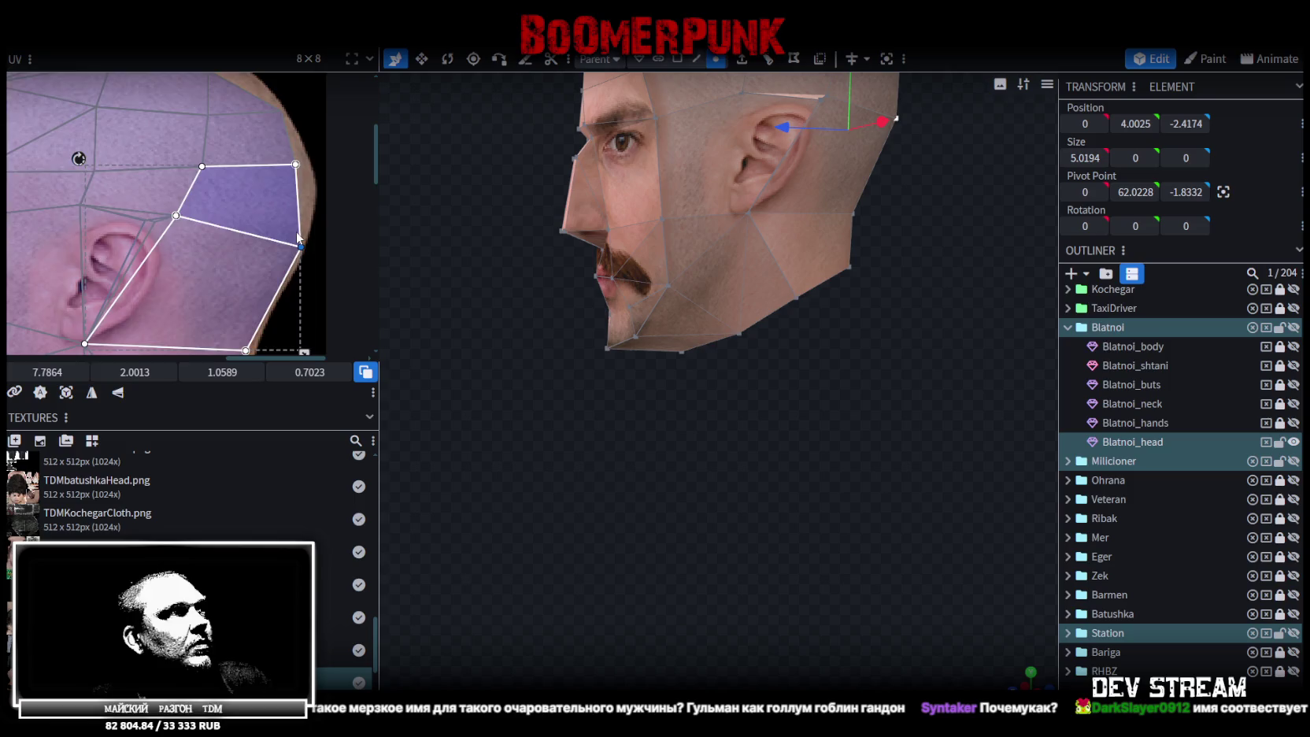
scroll(267, 184, "down", 2)
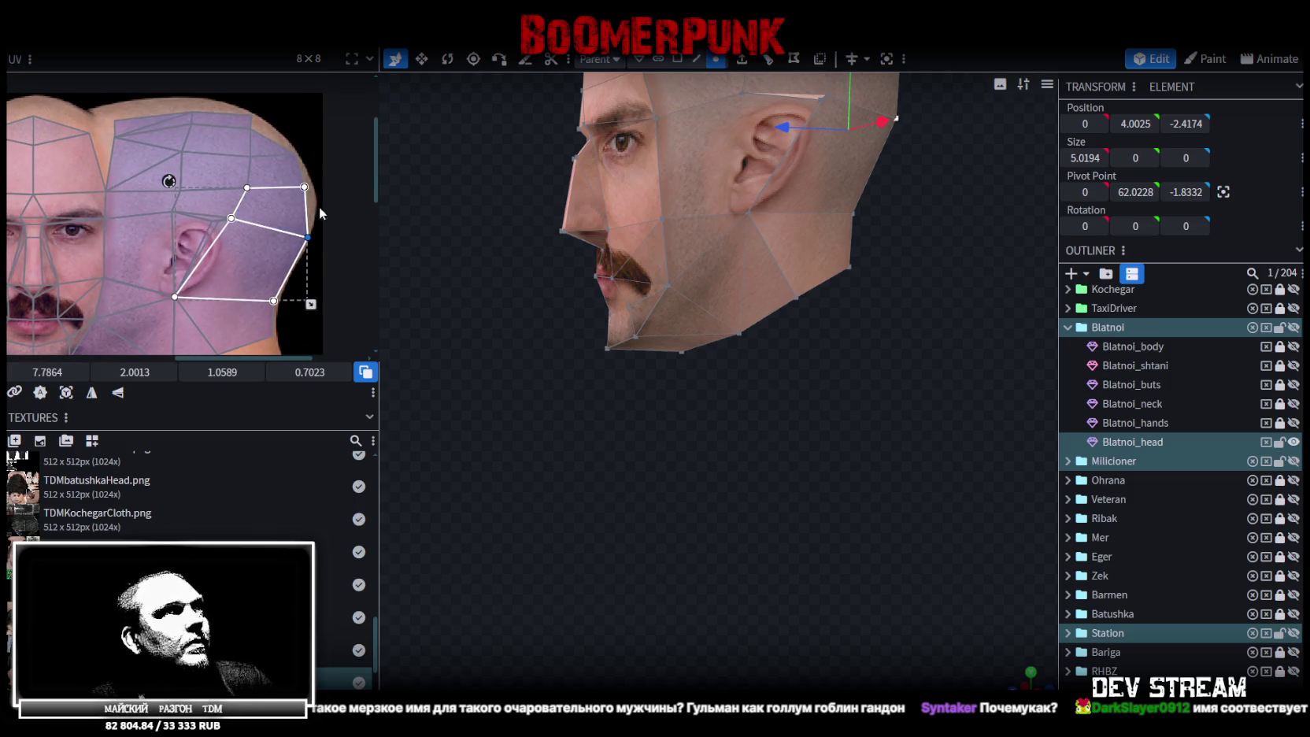
left_click_drag(316, 203, 155, 224)
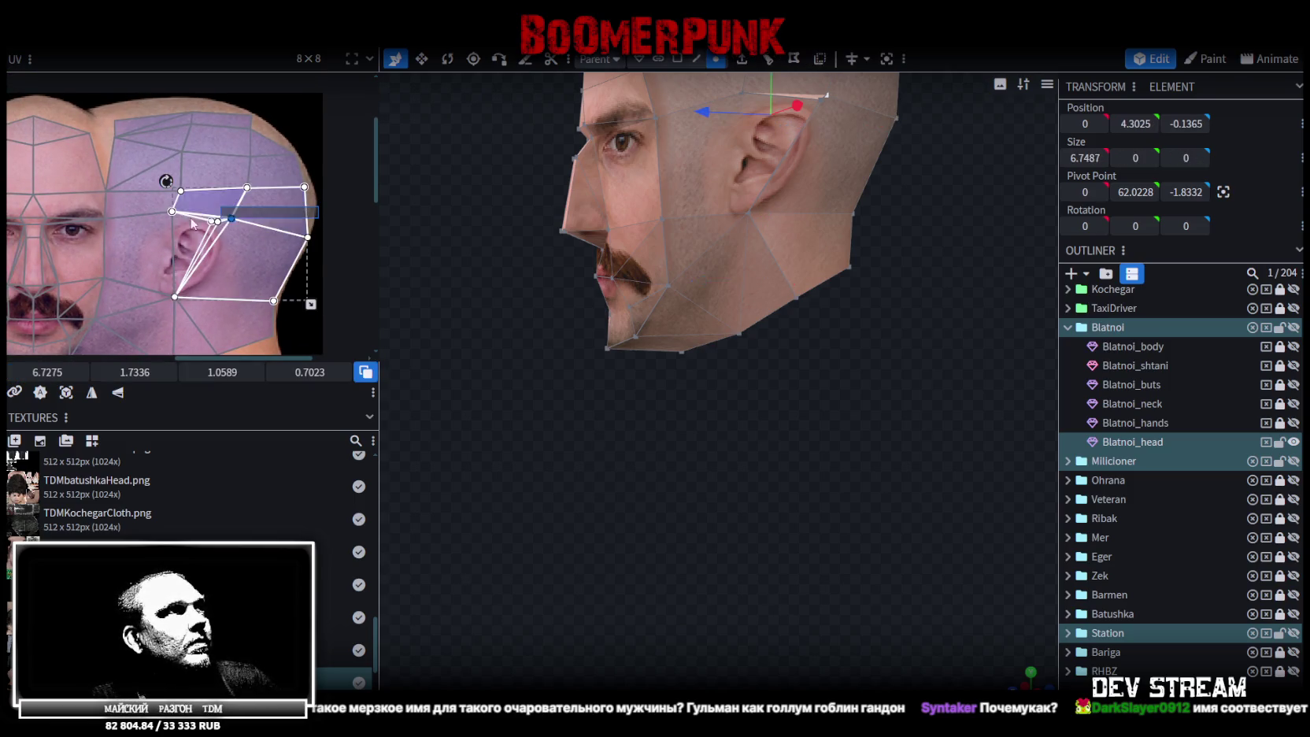
scroll(164, 230, "up", 2)
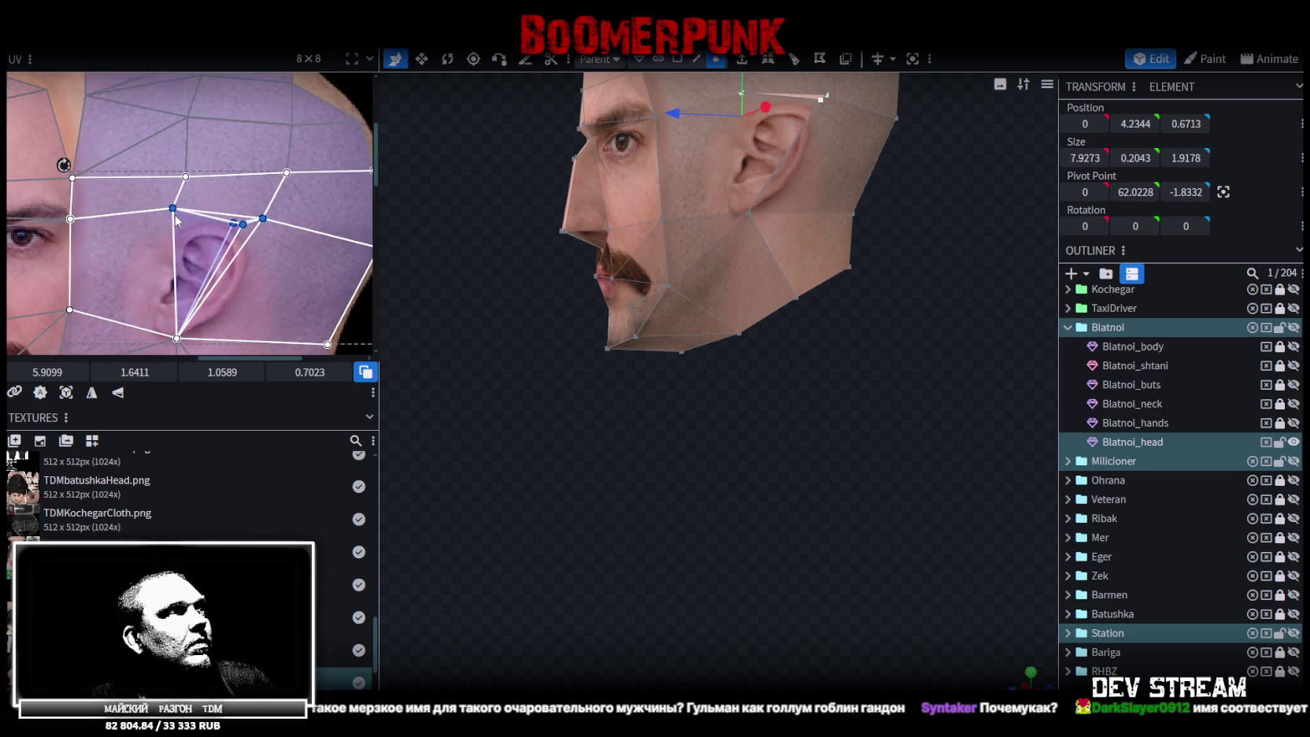
left_click_drag(174, 209, 179, 222)
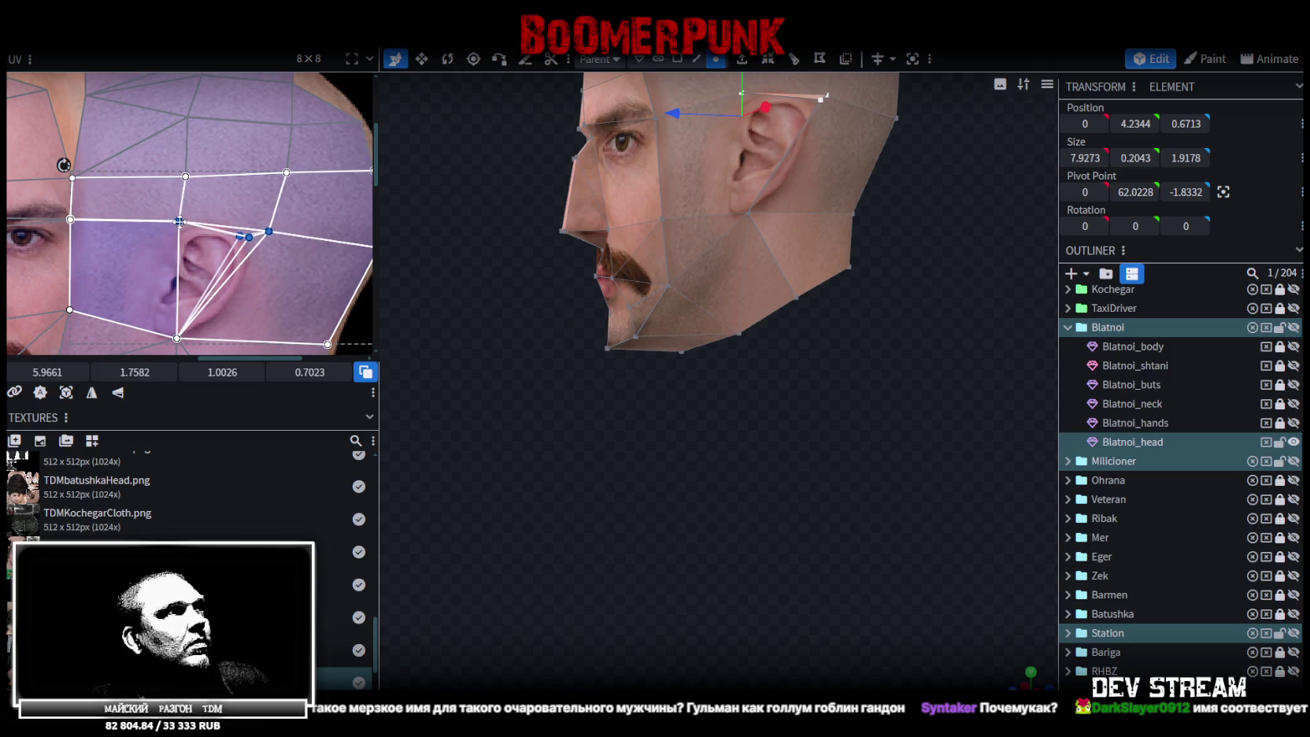
scroll(179, 221, "down", 2)
scroll(283, 213, "up", 1)
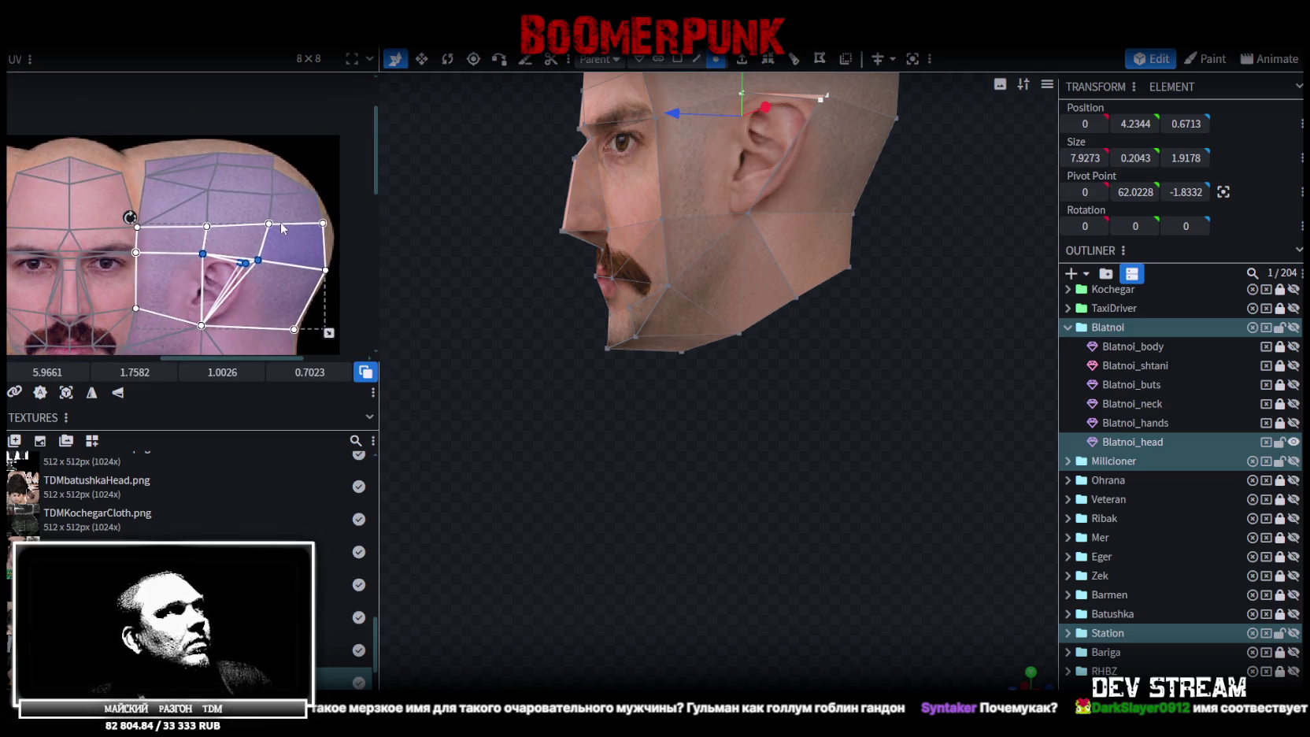
left_click(306, 215)
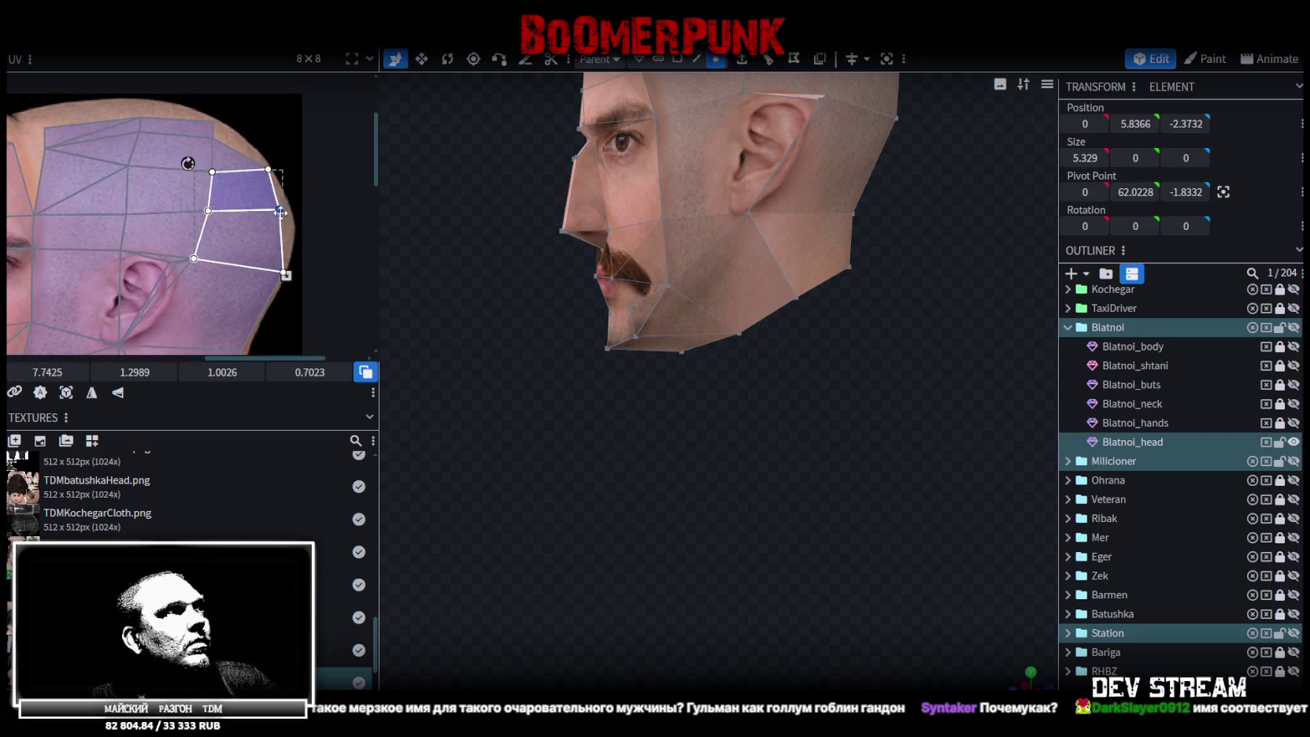
Step: Select a scalp UV face and move its vertex left onto the texture's crease
scroll(299, 209, "up", 1)
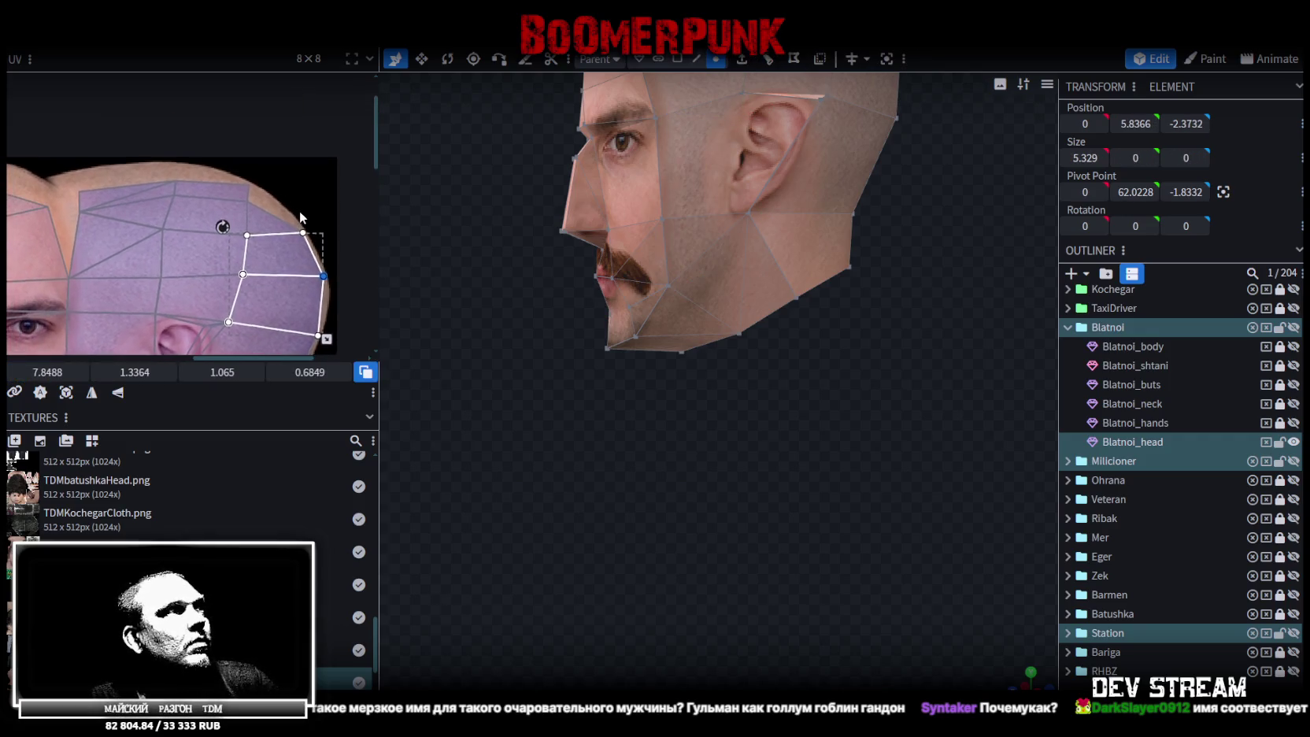
scroll(253, 196, "up", 1)
middle_click_drag(250, 185, 294, 181)
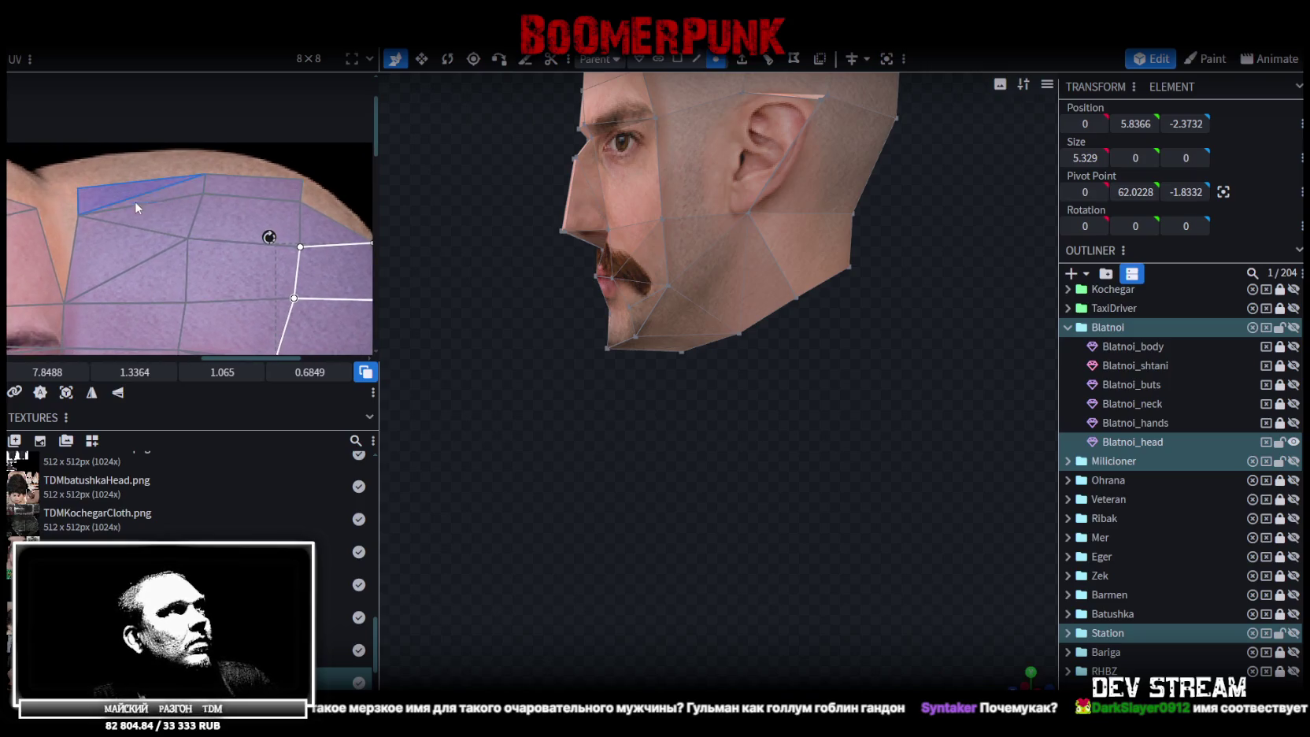
middle_click_drag(135, 203, 197, 202)
left_click(179, 201)
scroll(179, 202, "up", 1)
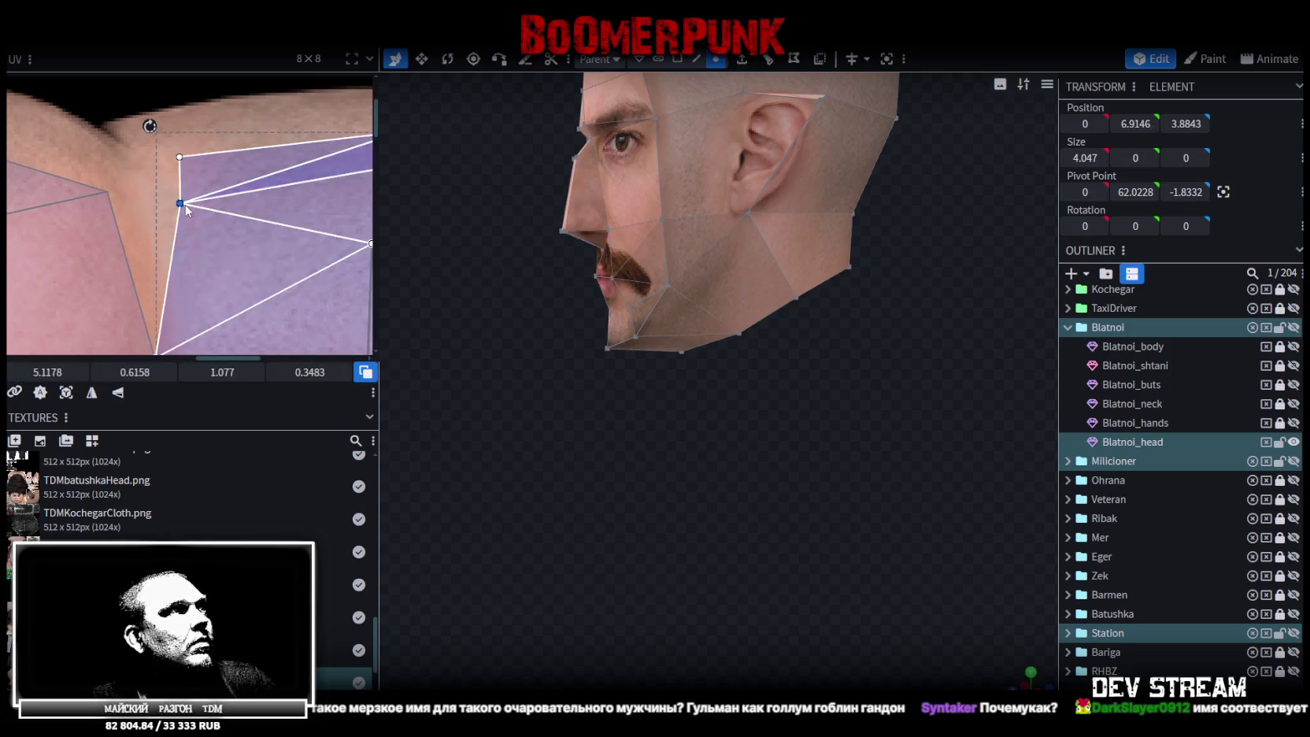
left_click_drag(177, 199, 107, 194)
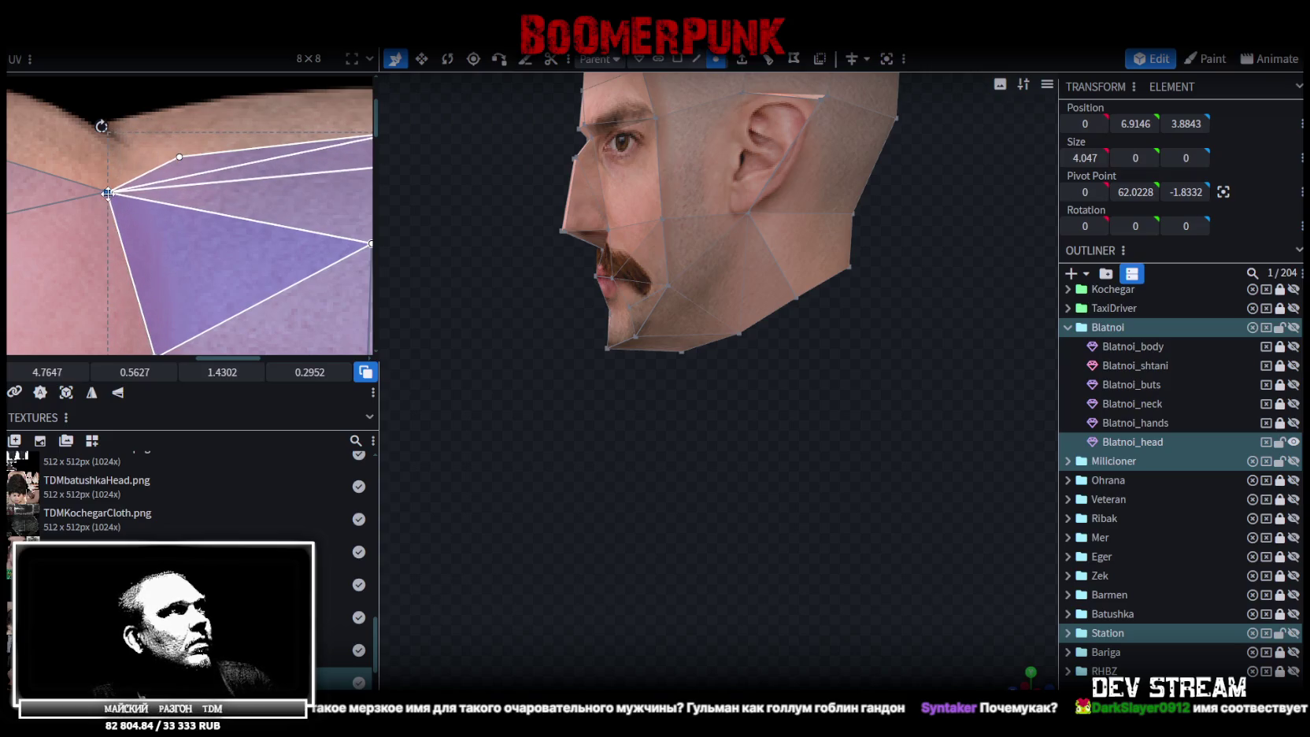
scroll(105, 153, "down", 2)
middle_click_drag(104, 153, 157, 174)
Step: Select the adjoining left-hand scalp face and shift its UV vertex to the right
scroll(155, 175, "up", 1)
left_click(164, 182)
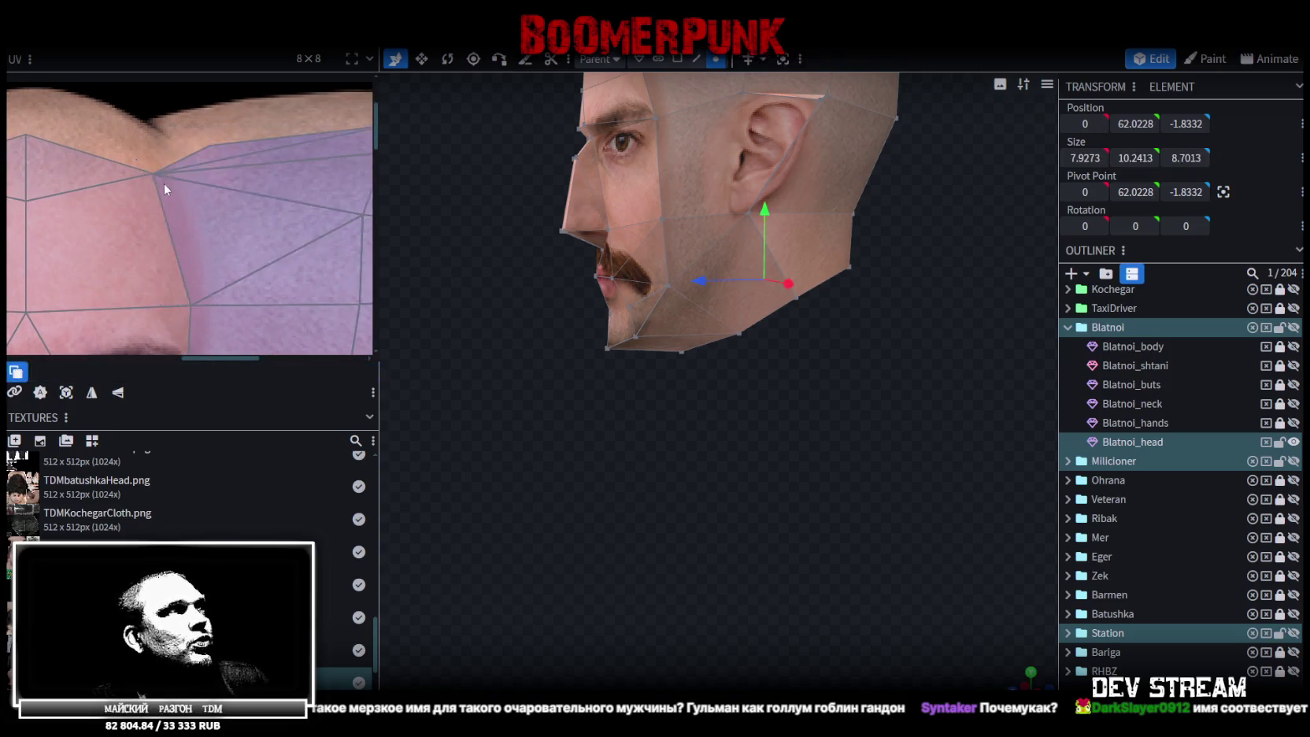
scroll(164, 182, "down", 2)
scroll(196, 179, "up", 1)
scroll(225, 178, "up", 1)
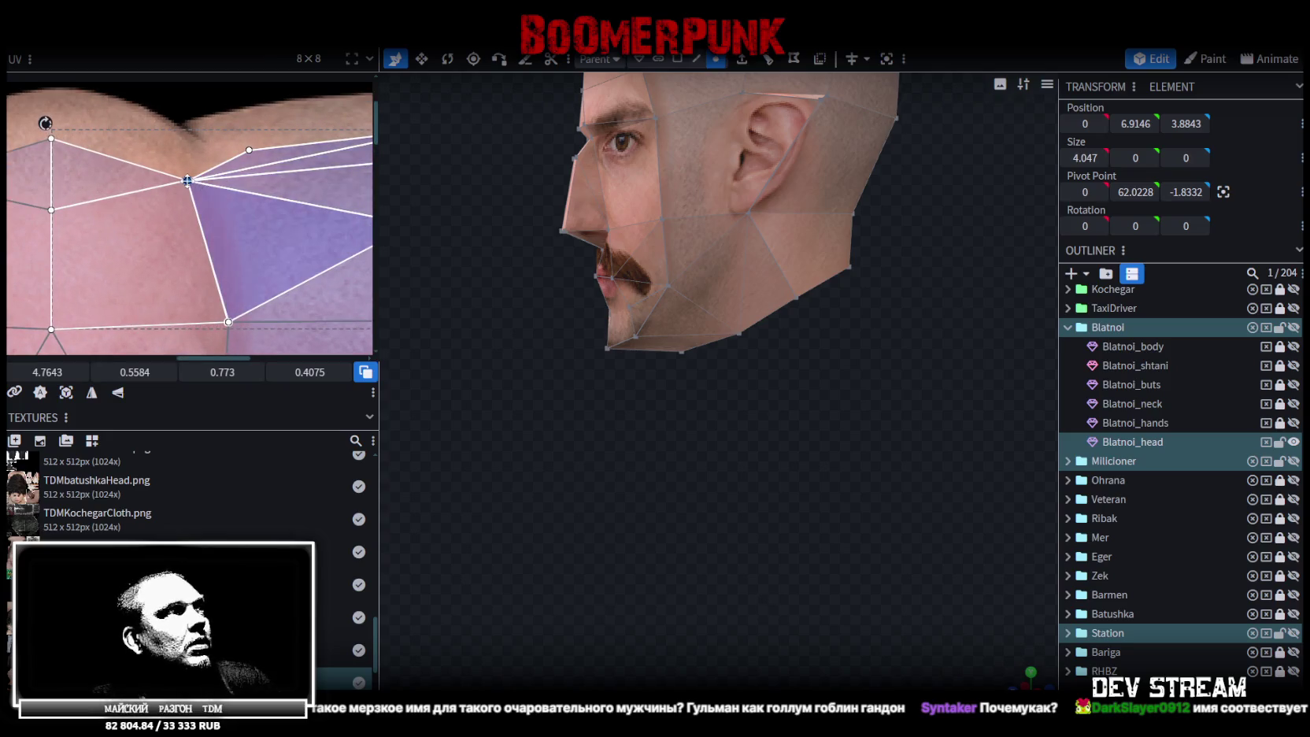
left_click_drag(186, 180, 198, 180)
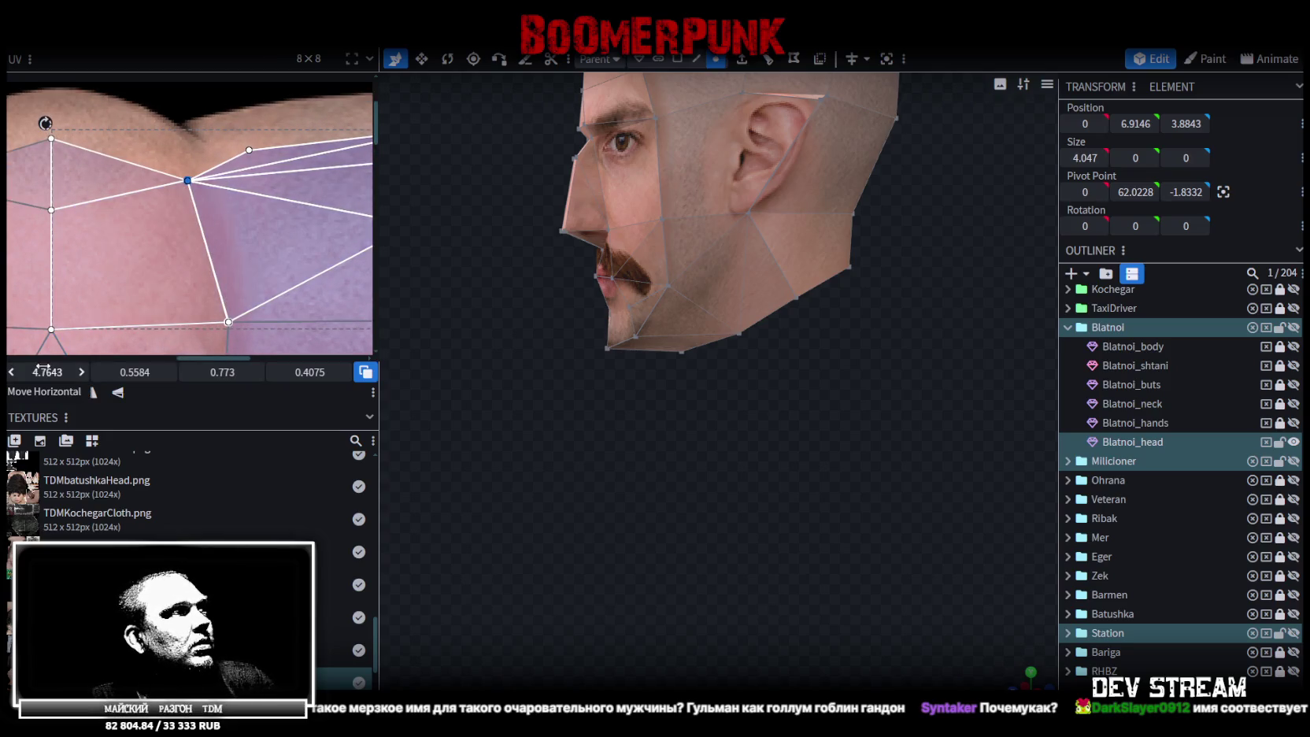
left_click_drag(48, 372, 63, 372)
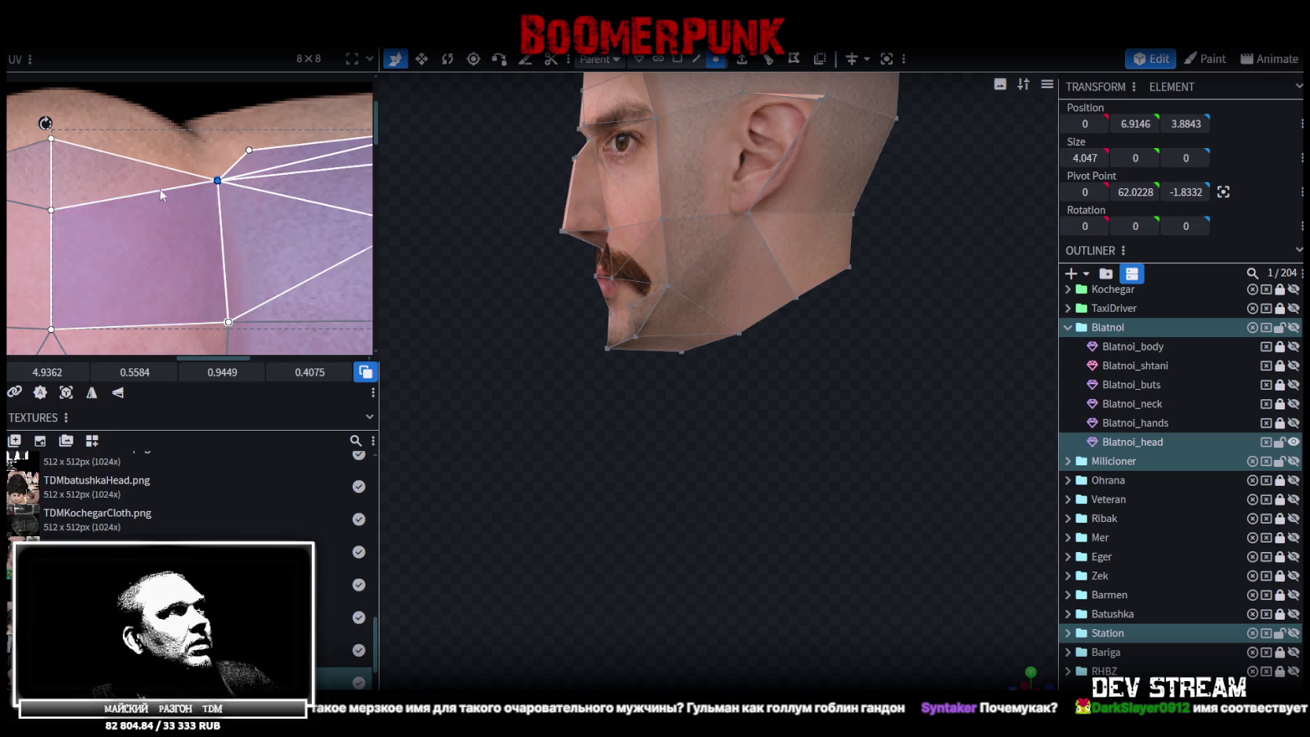
Step: Pull the scalp-top UV vertex up-left onto the scalp outline and select the next vertex along the top
scroll(203, 198, "down", 2)
scroll(163, 186, "up", 2)
scroll(203, 198, "up", 2)
left_click(208, 203)
left_click_drag(207, 202, 169, 160)
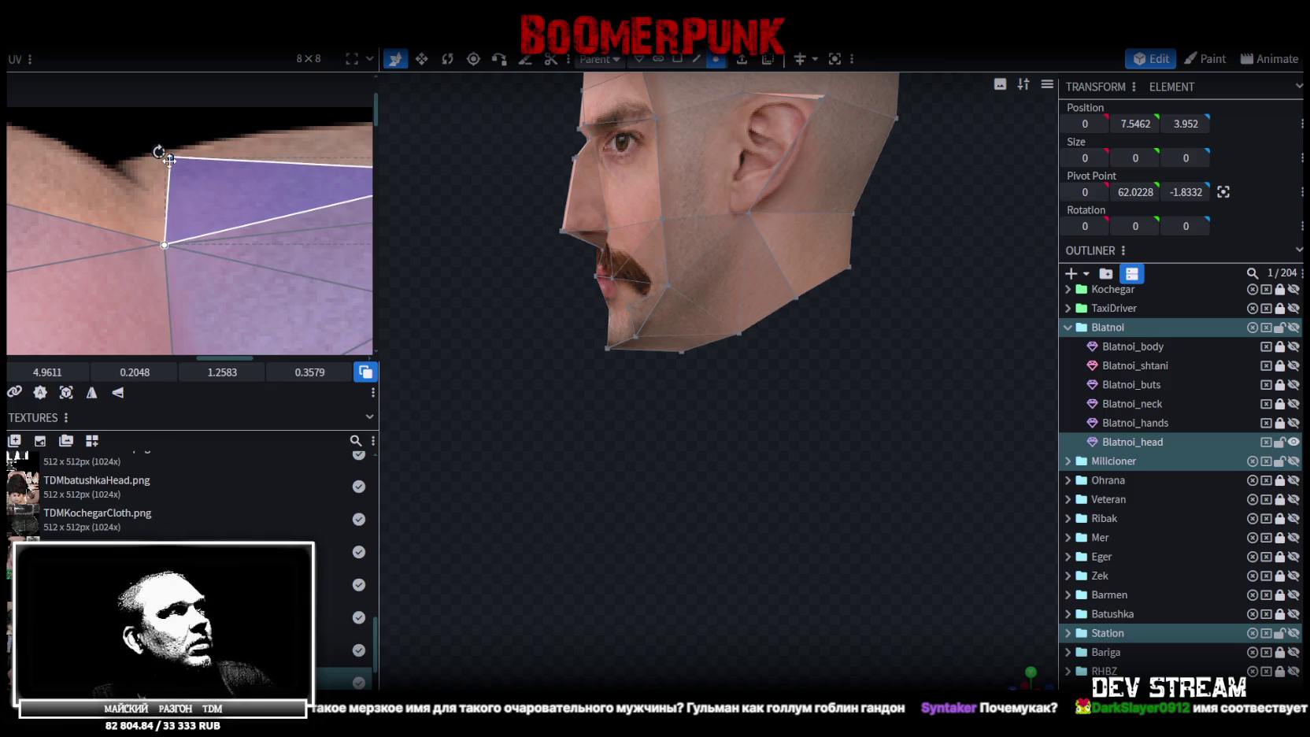
scroll(167, 160, "down", 3)
mouse_move(146, 196)
left_mouse_down()
mouse_move(211, 234)
mouse_move(179, 194)
left_mouse_up()
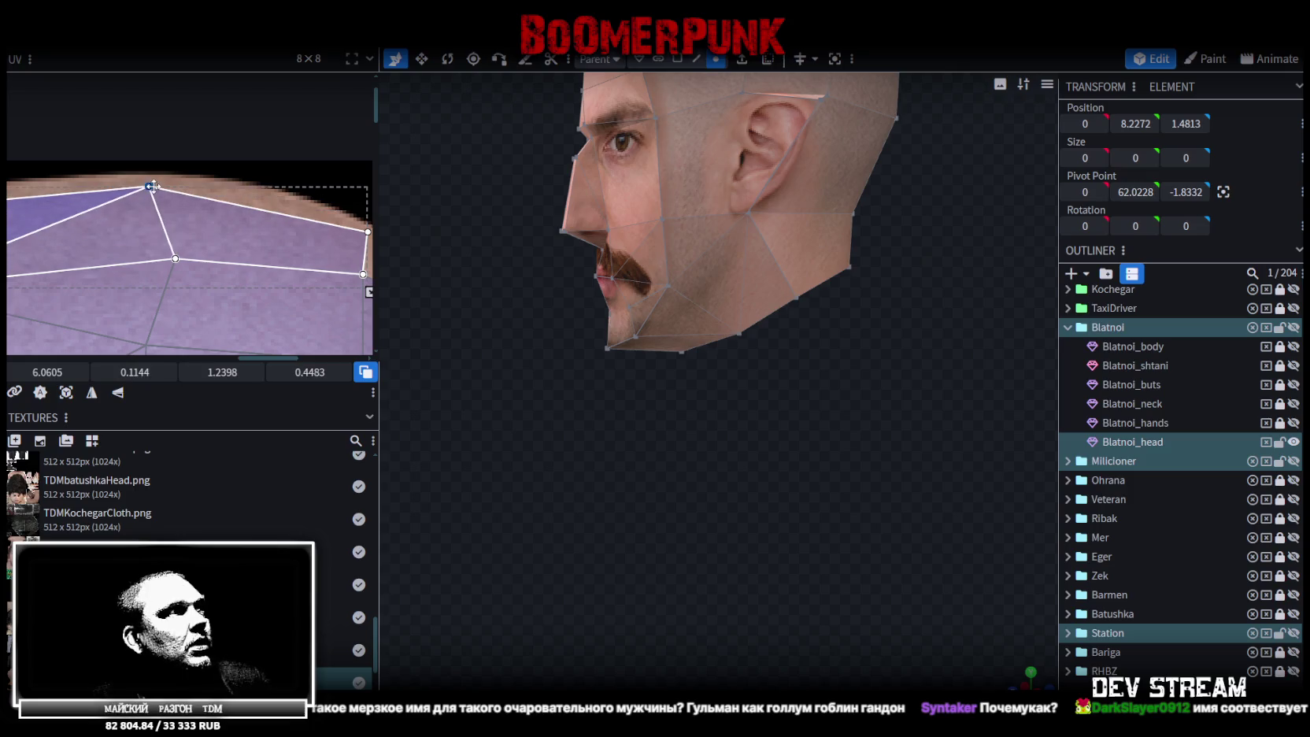
Step: Move the crown's middle row of UV vertices down
scroll(198, 147, "down", 1)
scroll(233, 185, "down", 2)
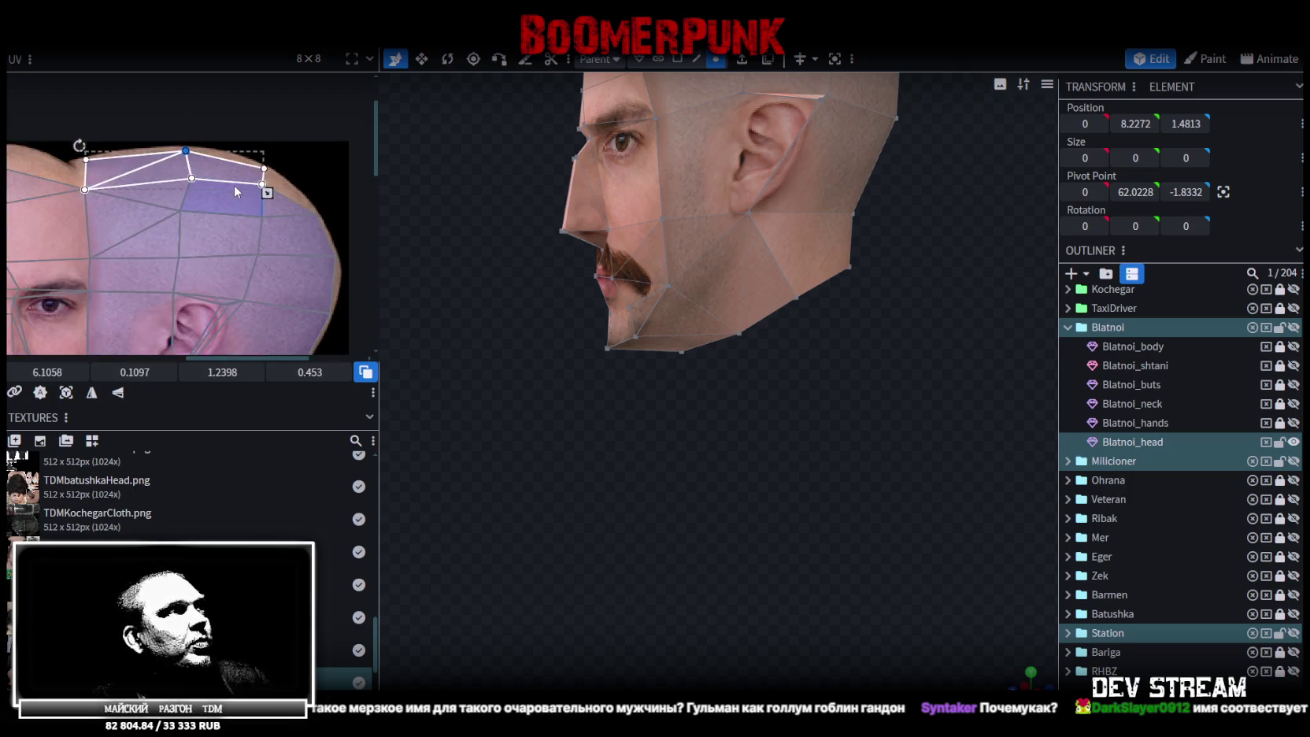
scroll(238, 189, "down", 2)
left_click_drag(307, 221, 130, 173)
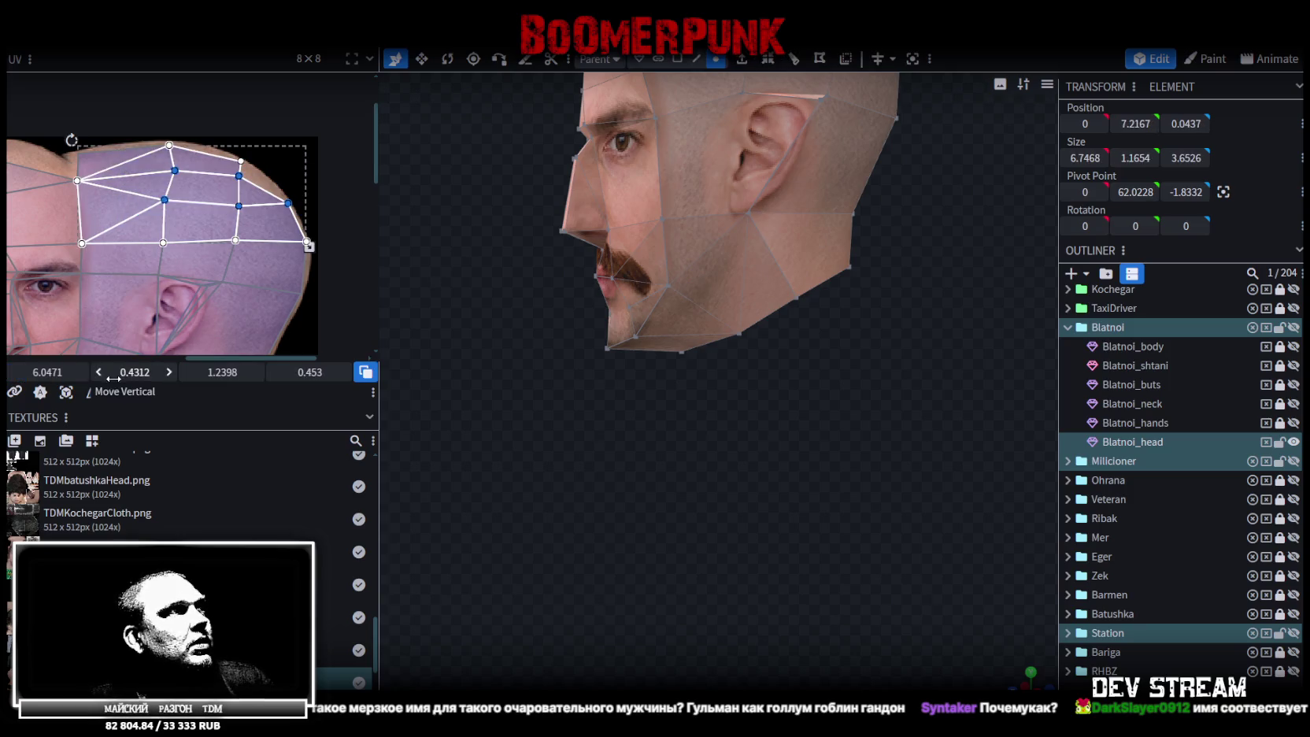
left_click_drag(134, 372, 149, 371)
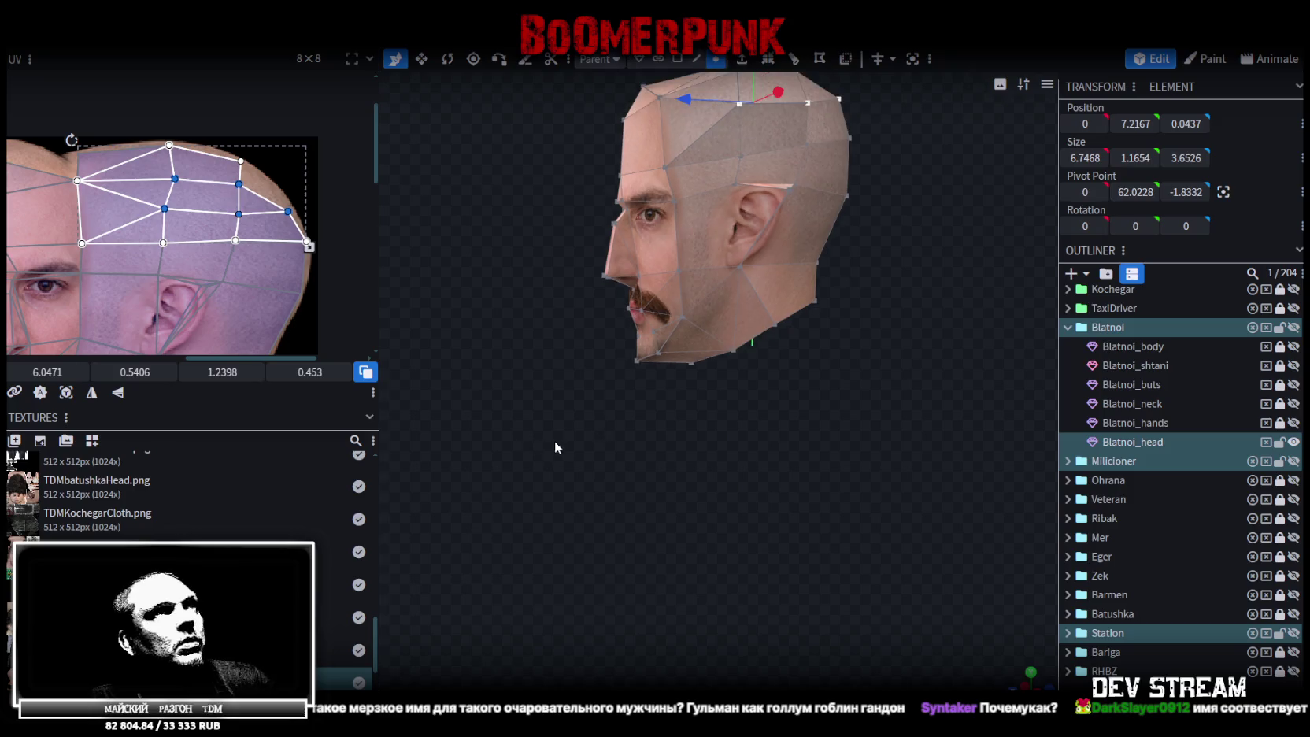
left_click_drag(552, 441, 617, 491)
Step: Nudge a crown UV vertex of Blatnoi_head slightly right on the scalp texture
left_click(826, 476)
mouse_move(826, 476)
left_mouse_down()
mouse_move(827, 528)
mouse_move(911, 544)
mouse_move(662, 219)
left_mouse_up()
left_click(662, 219)
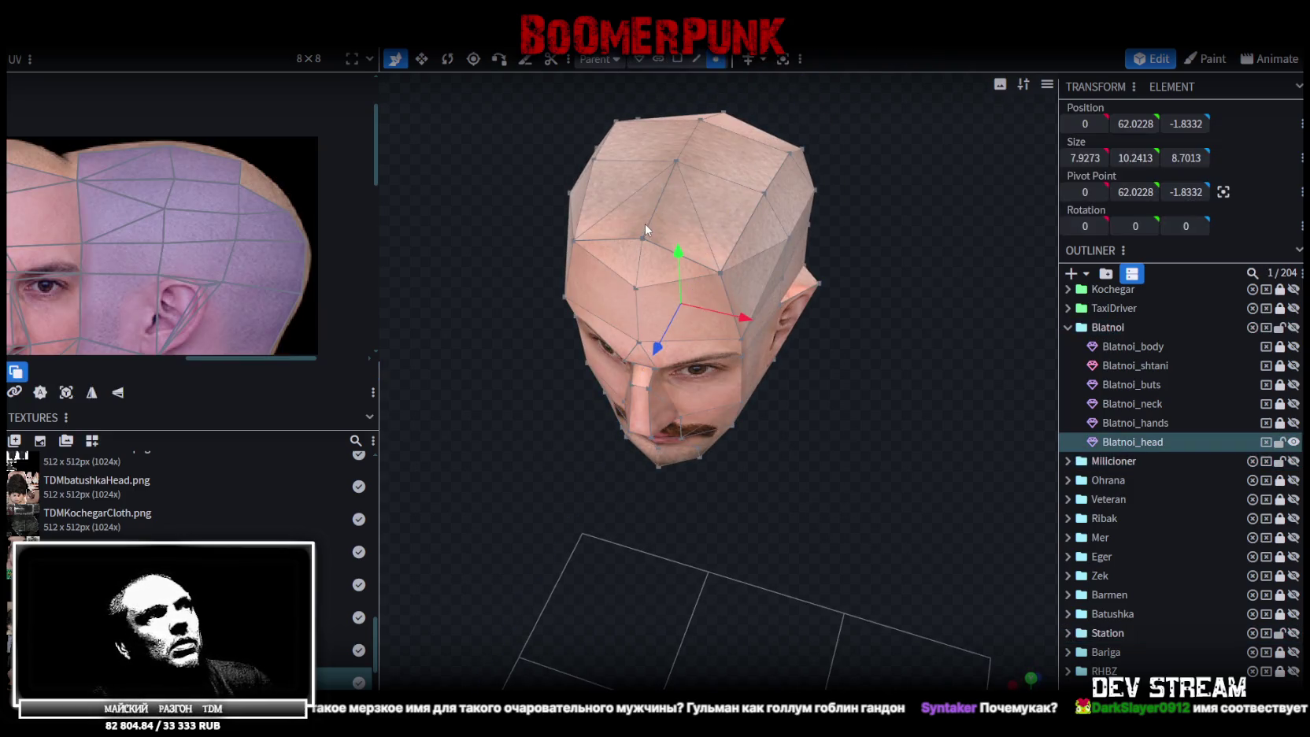
left_click(658, 238)
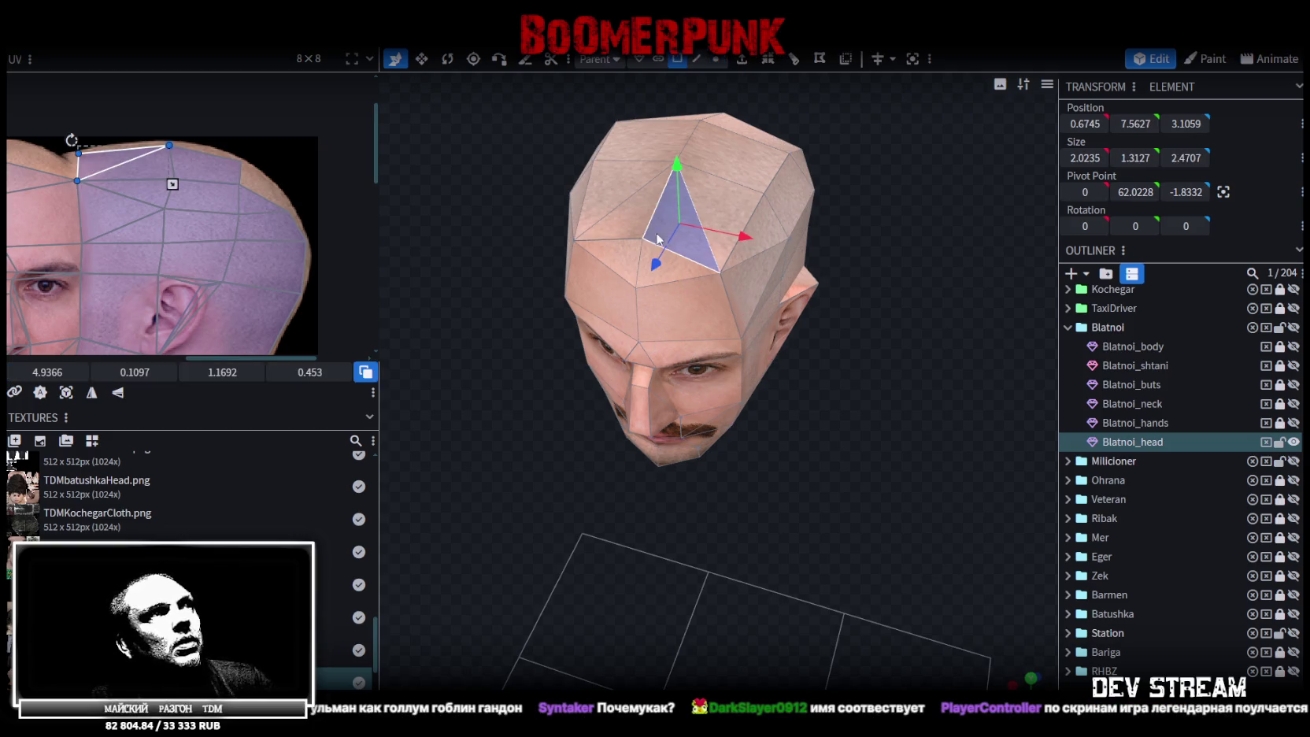
scroll(198, 184, "up", 3)
scroll(107, 167, "up", 3)
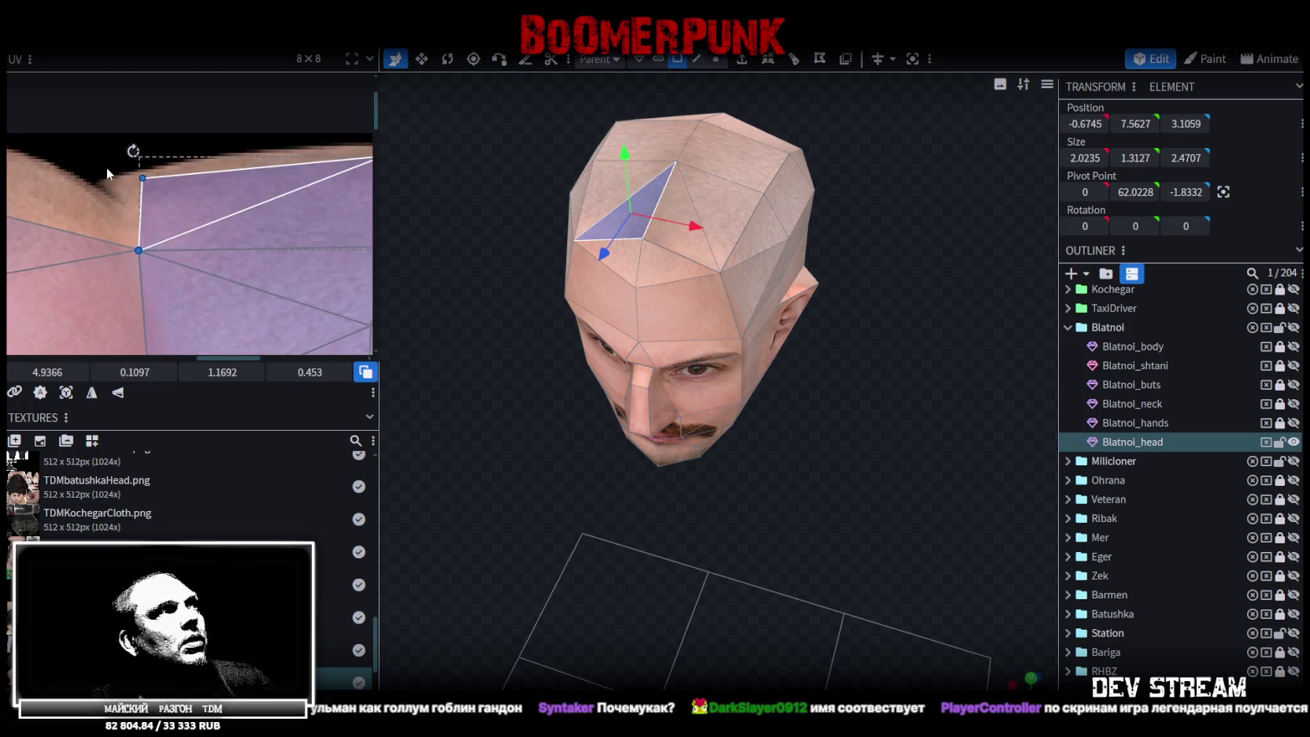
left_click_drag(117, 174, 168, 272)
left_click_drag(43, 372, 47, 374)
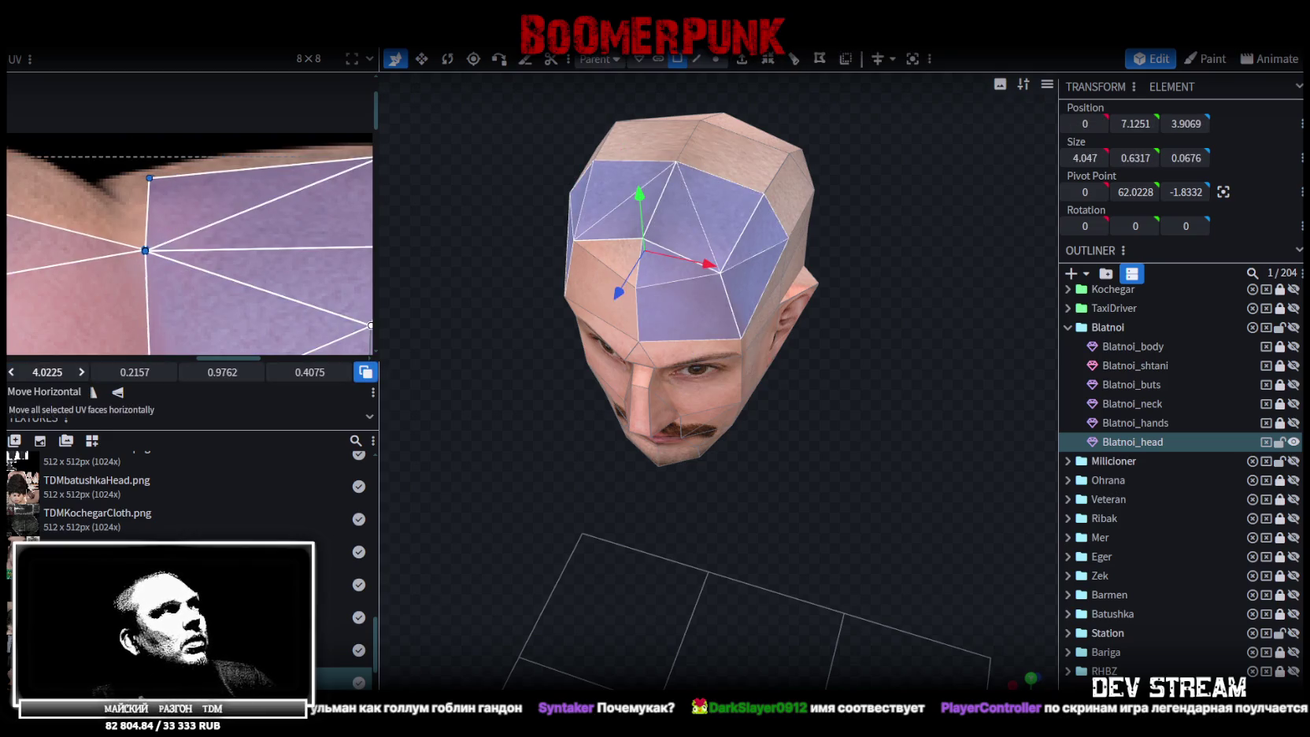
Step: Select individual triangular faces on top of the head to check their UVs
left_click_drag(137, 171, 163, 190)
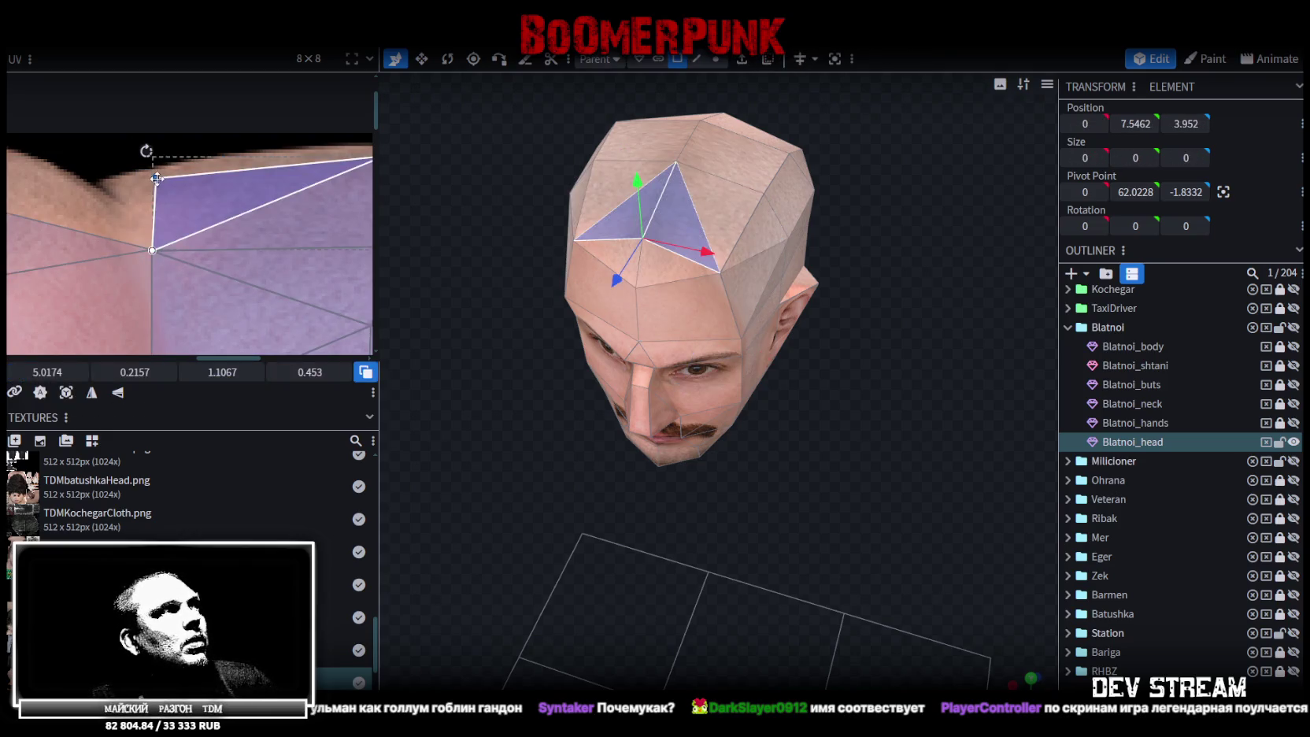
scroll(1180, 472, "down", 1)
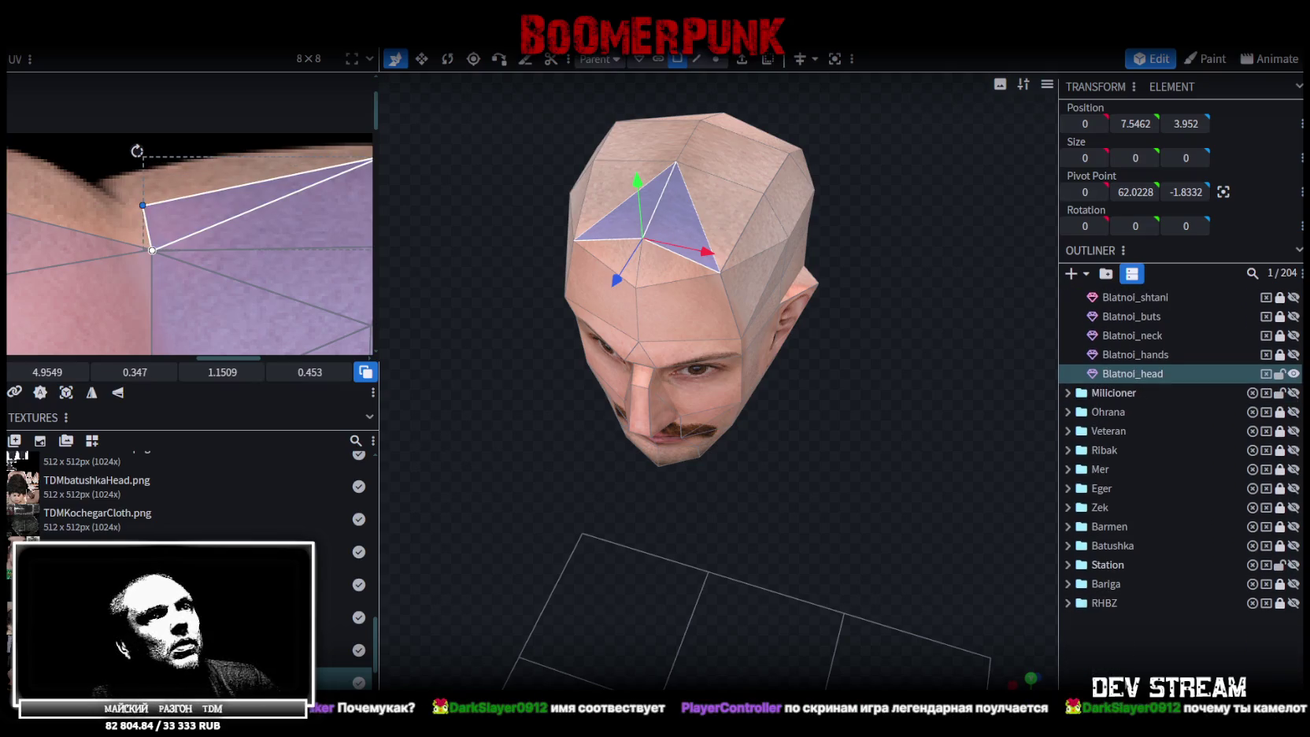
left_click(816, 532)
left_click_drag(816, 532, 830, 501)
left_click(644, 240)
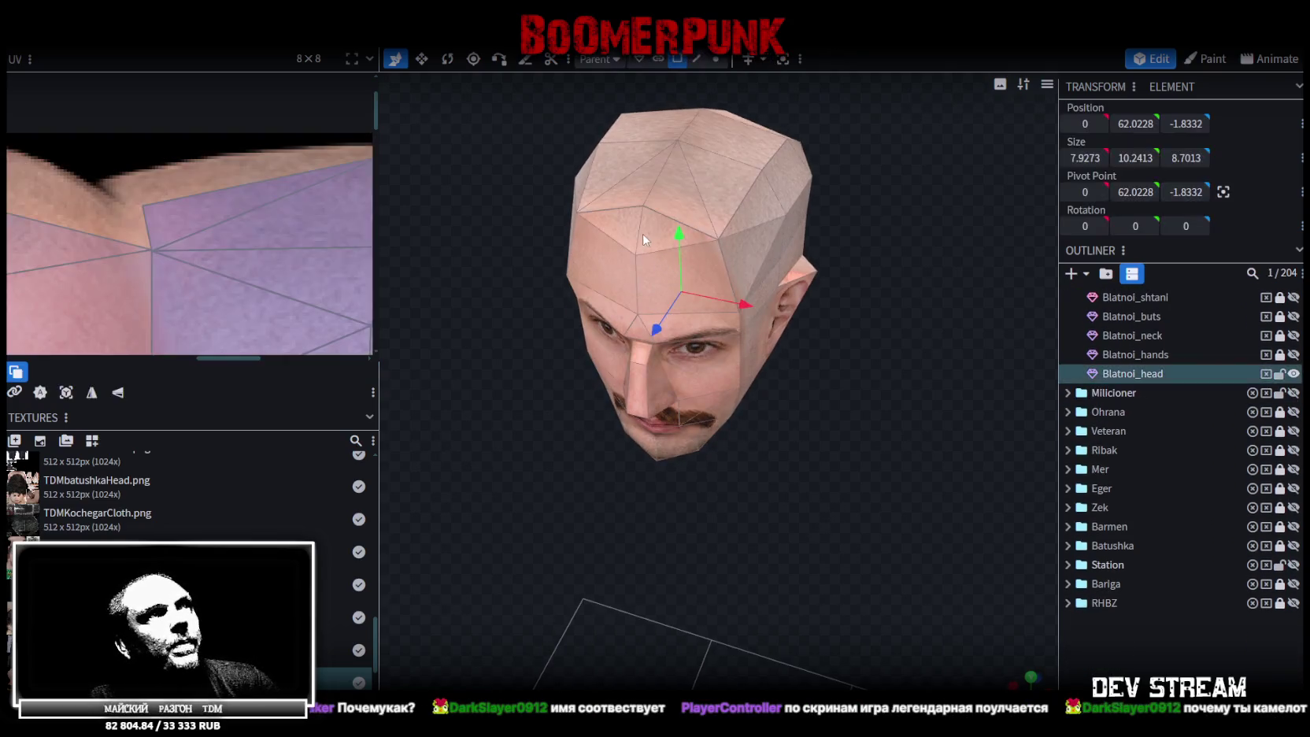
mouse_move(133, 182)
left_mouse_down()
mouse_move(142, 206)
mouse_move(170, 164)
left_mouse_up()
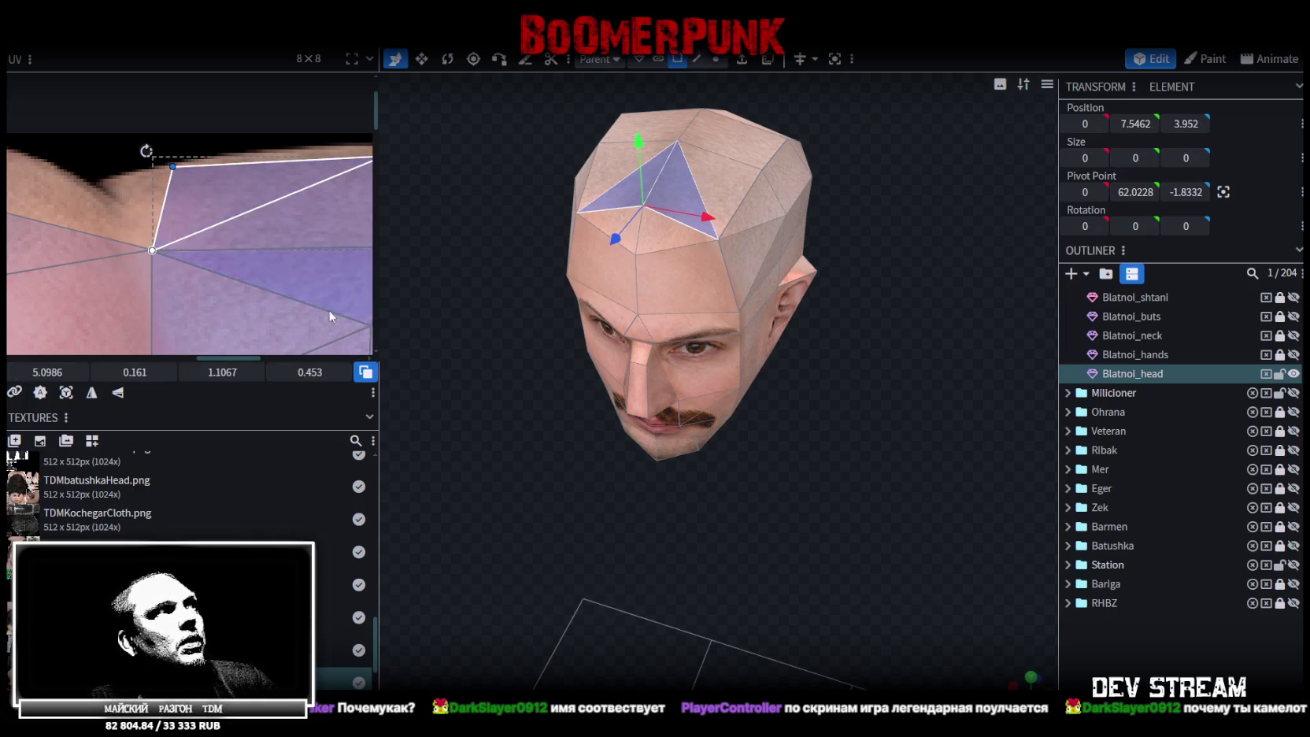
scroll(346, 319, "down", 3)
Step: View the back of the head and select the head mesh again
left_click(954, 596)
mouse_move(954, 588)
left_mouse_down()
mouse_move(829, 502)
mouse_move(777, 492)
mouse_move(839, 519)
mouse_move(622, 504)
mouse_move(614, 520)
mouse_move(424, 492)
mouse_move(638, 447)
left_mouse_up()
left_click(721, 349)
scroll(350, 252, "down", 2)
scroll(350, 252, "down", 2)
scroll(350, 251, "up", 4)
scroll(217, 262, "up", 2)
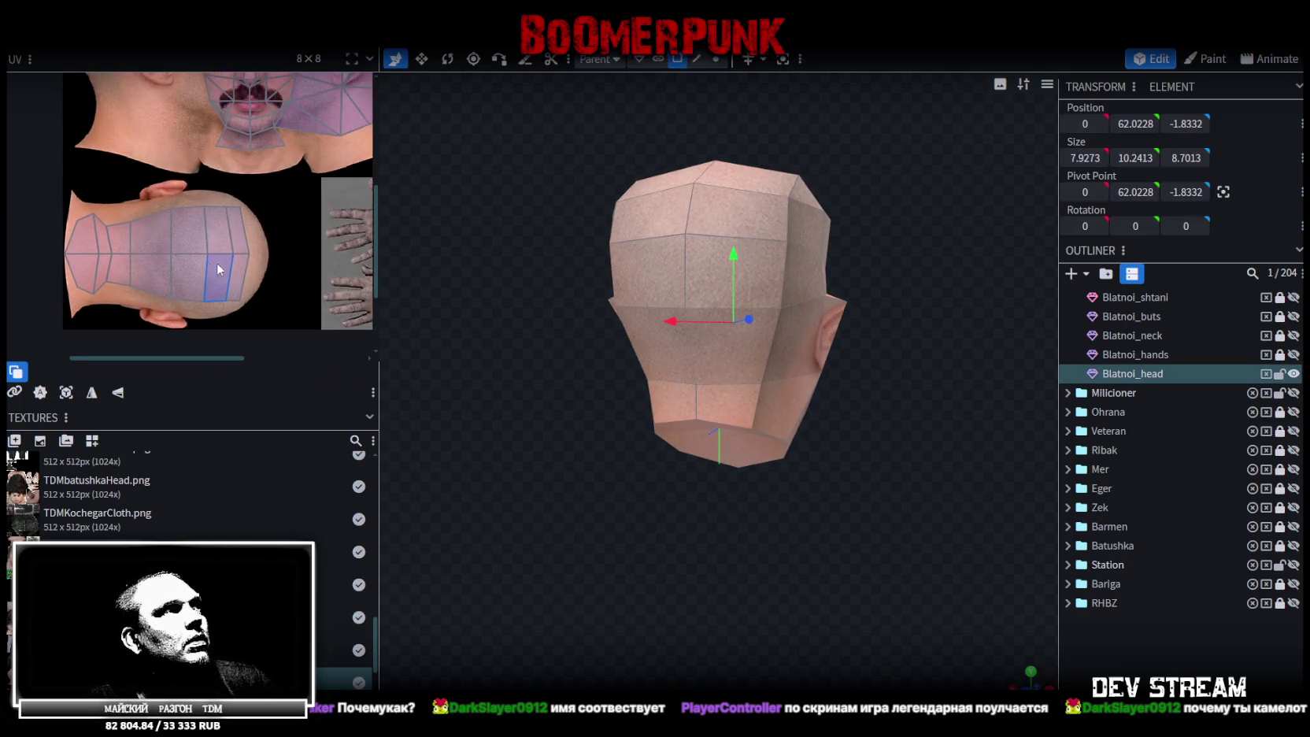
scroll(143, 153, "up", 2)
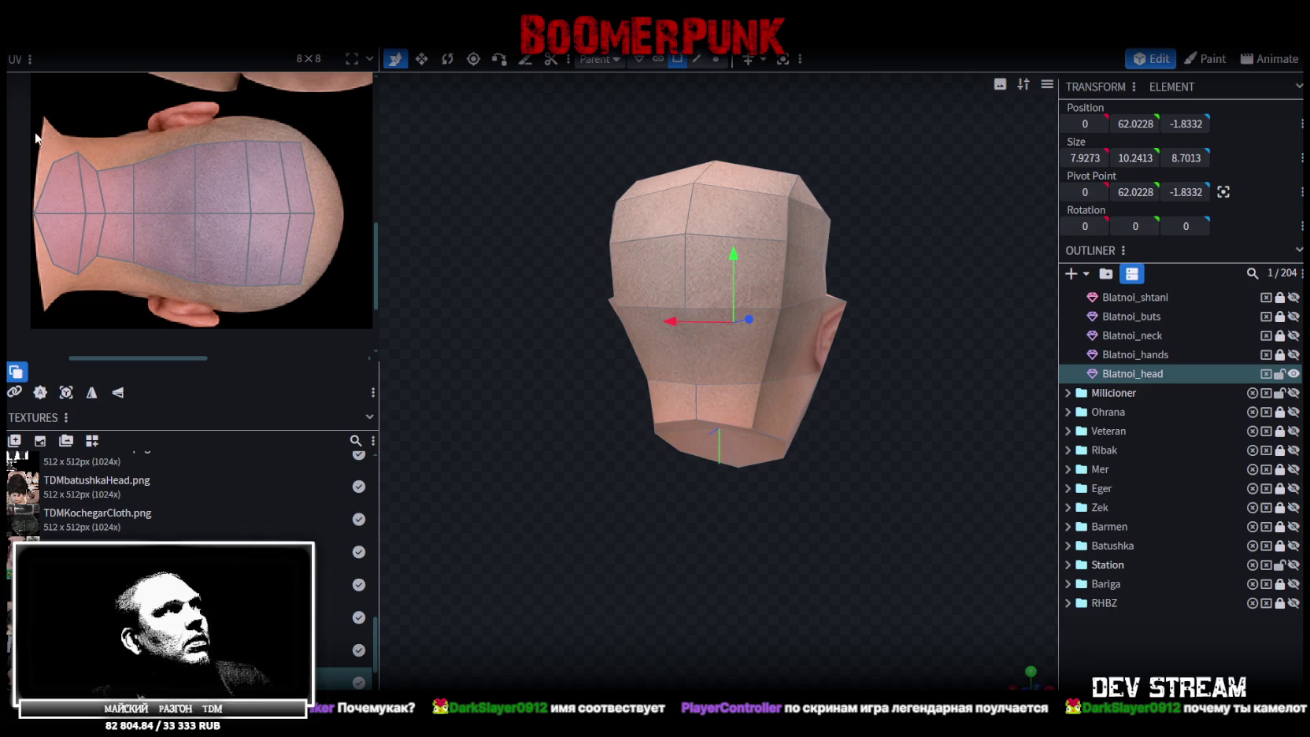
Step: Box-select the back-of-head UV island and move it left to 0.4707 horizontally
left_click_drag(36, 139, 325, 185)
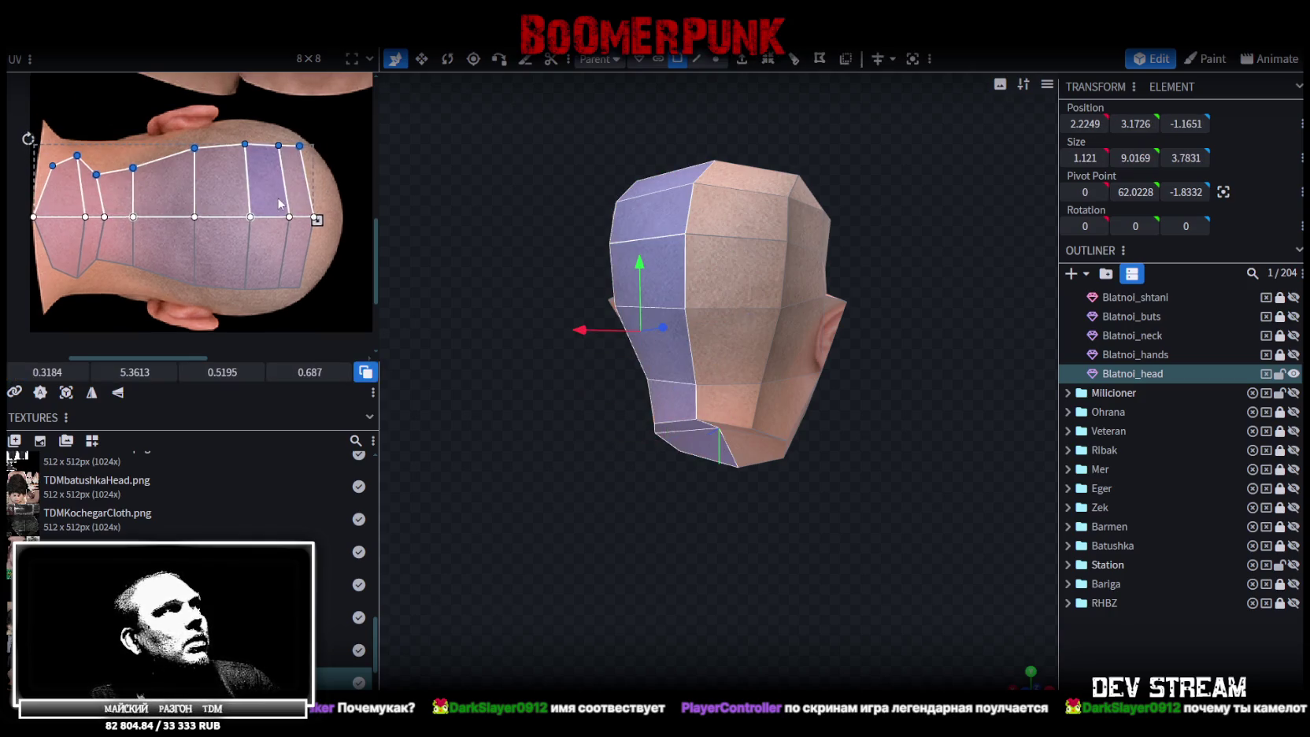
middle_click_drag(319, 201, 311, 223)
left_click_drag(26, 146, 287, 320)
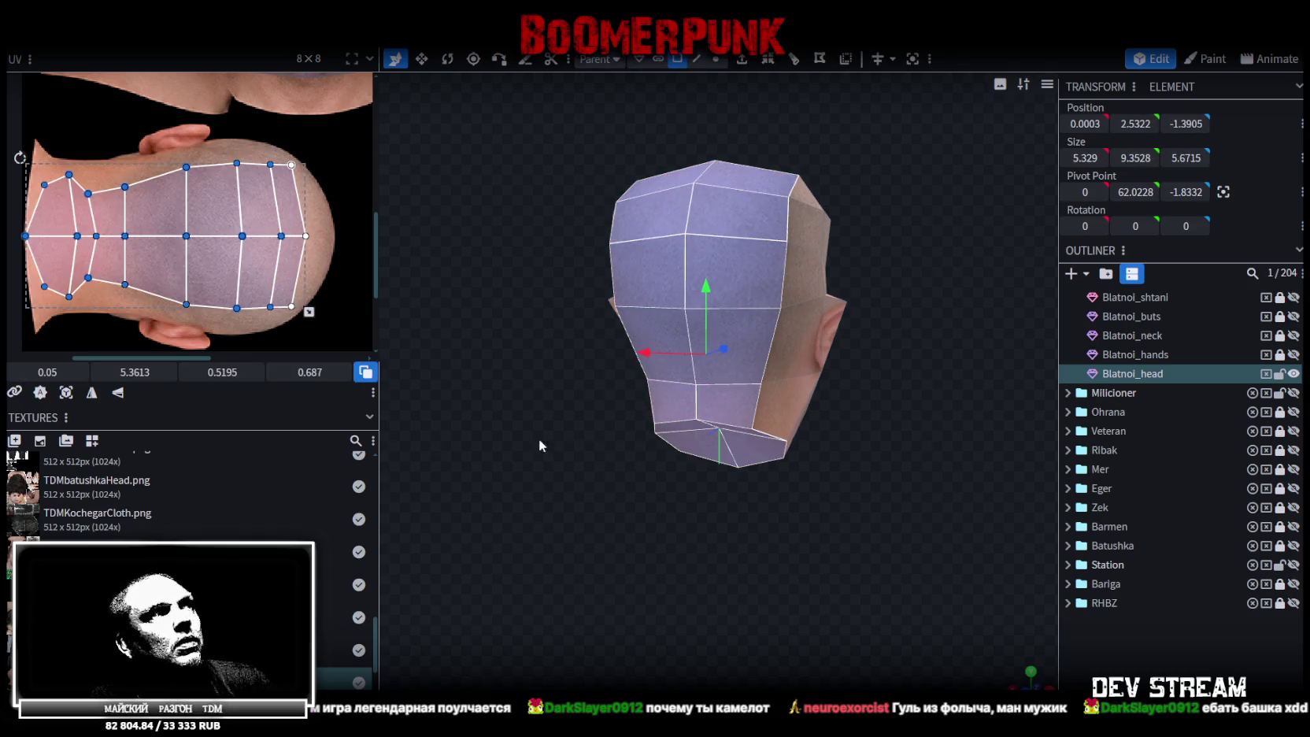
mouse_move(49, 163)
left_mouse_down()
mouse_move(146, 312)
mouse_move(307, 311)
mouse_move(60, 162)
left_mouse_up()
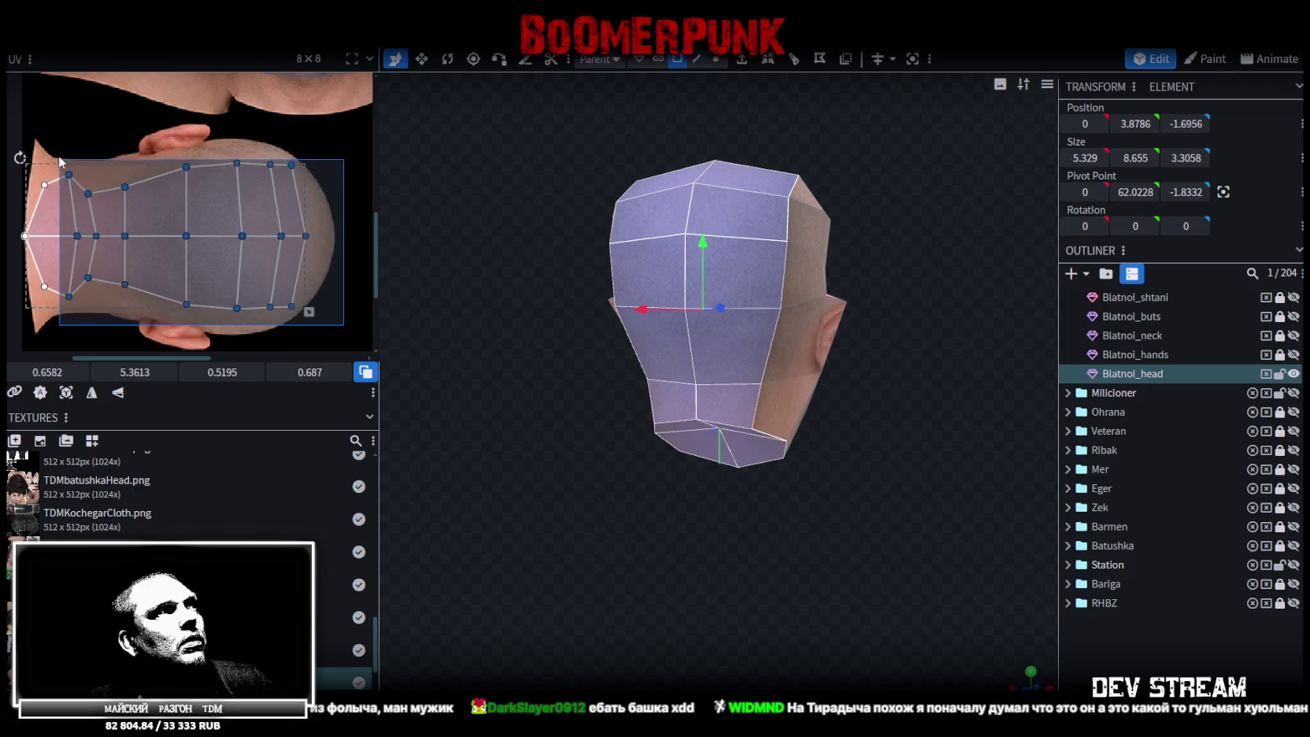
mouse_move(47, 372)
left_mouse_down()
mouse_move(16, 371)
mouse_move(36, 372)
left_mouse_up()
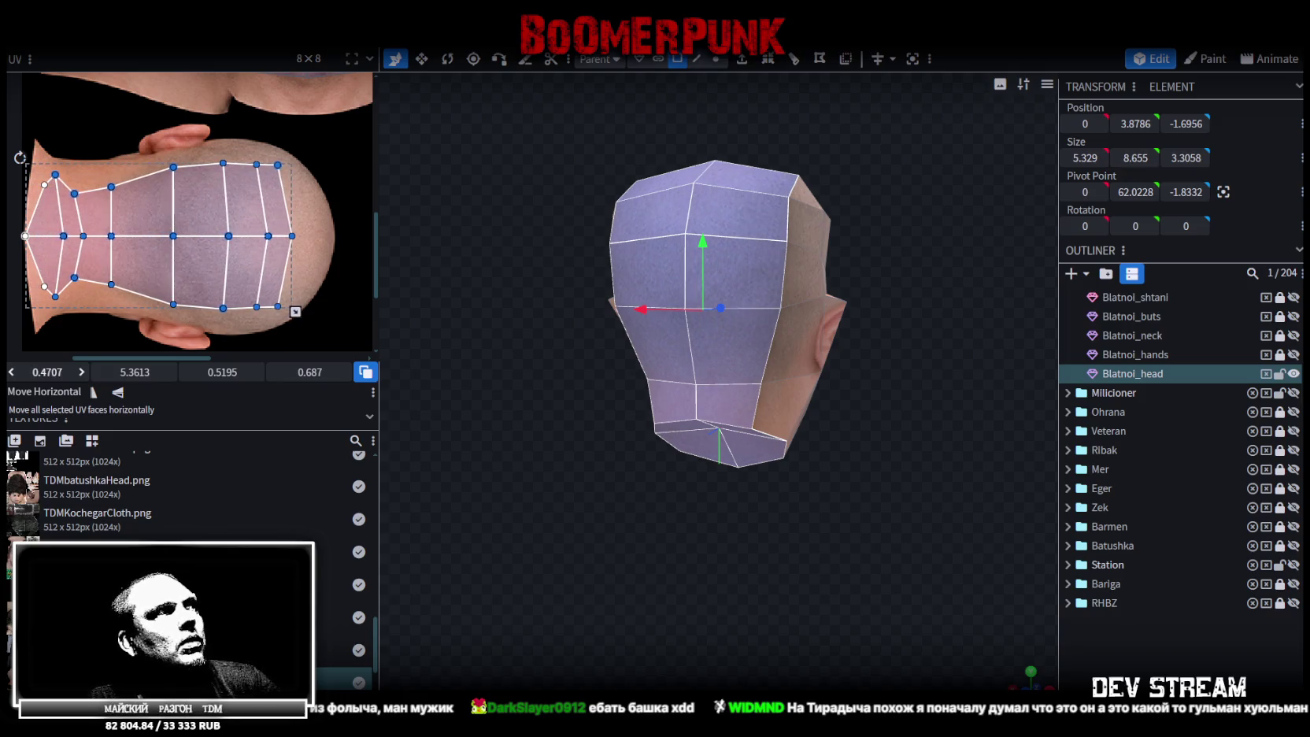
scroll(140, 187, "up", 3)
scroll(140, 187, "up", 2)
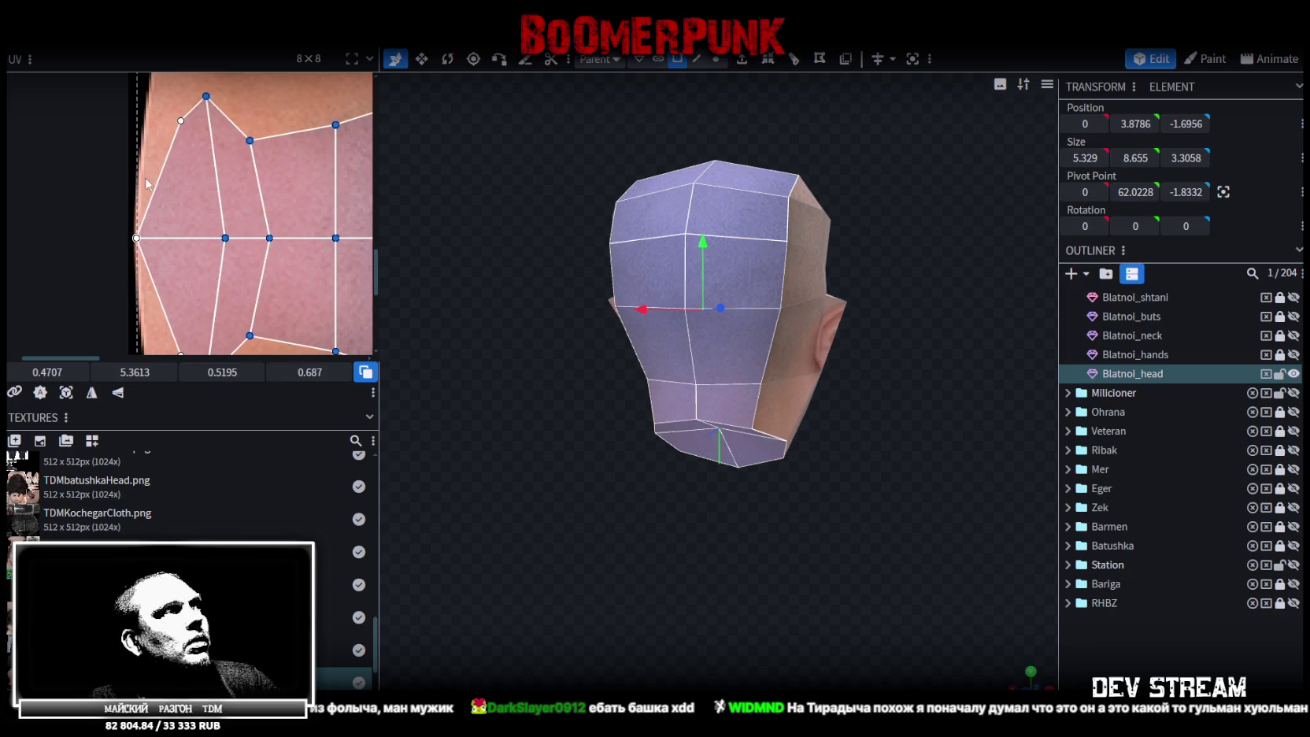
Step: Select the neck-bottom UV faces and shift them left to 0.1234 horizontally
left_click(140, 186)
left_click_drag(138, 210, 122, 290)
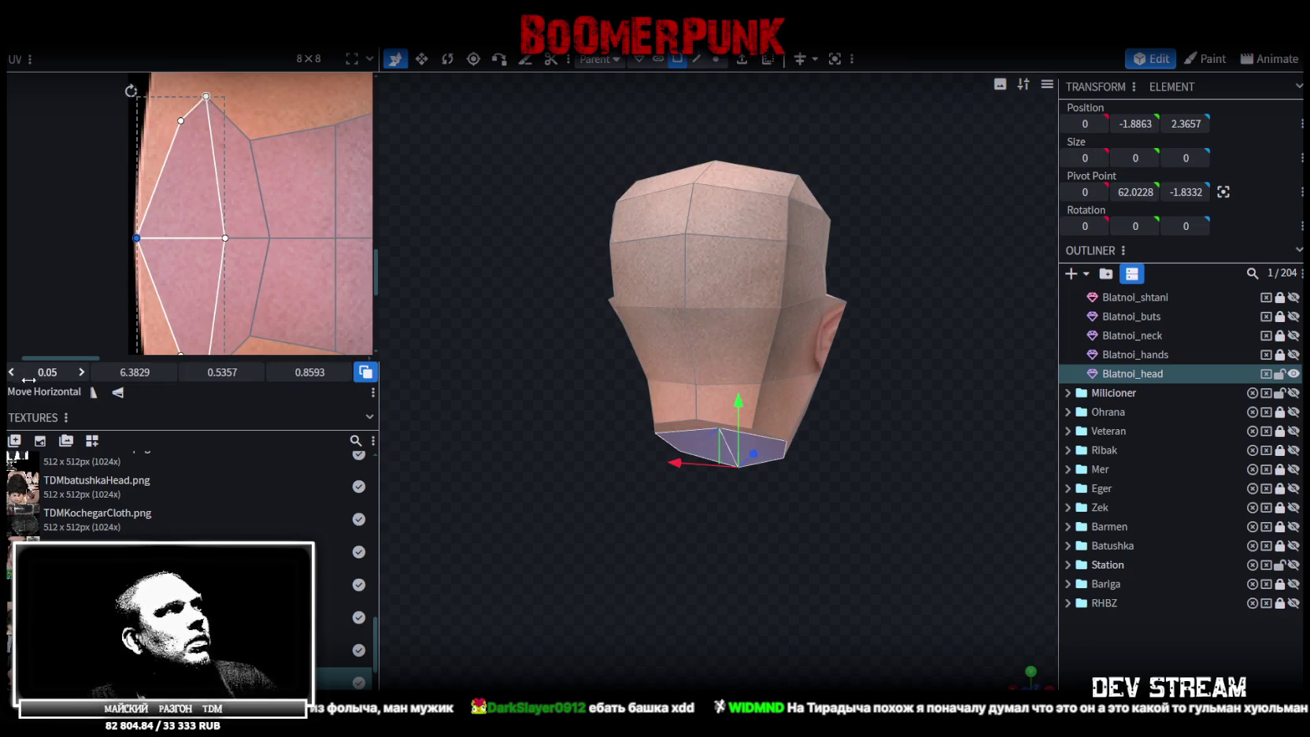
scroll(188, 148, "down", 2)
left_click(188, 118)
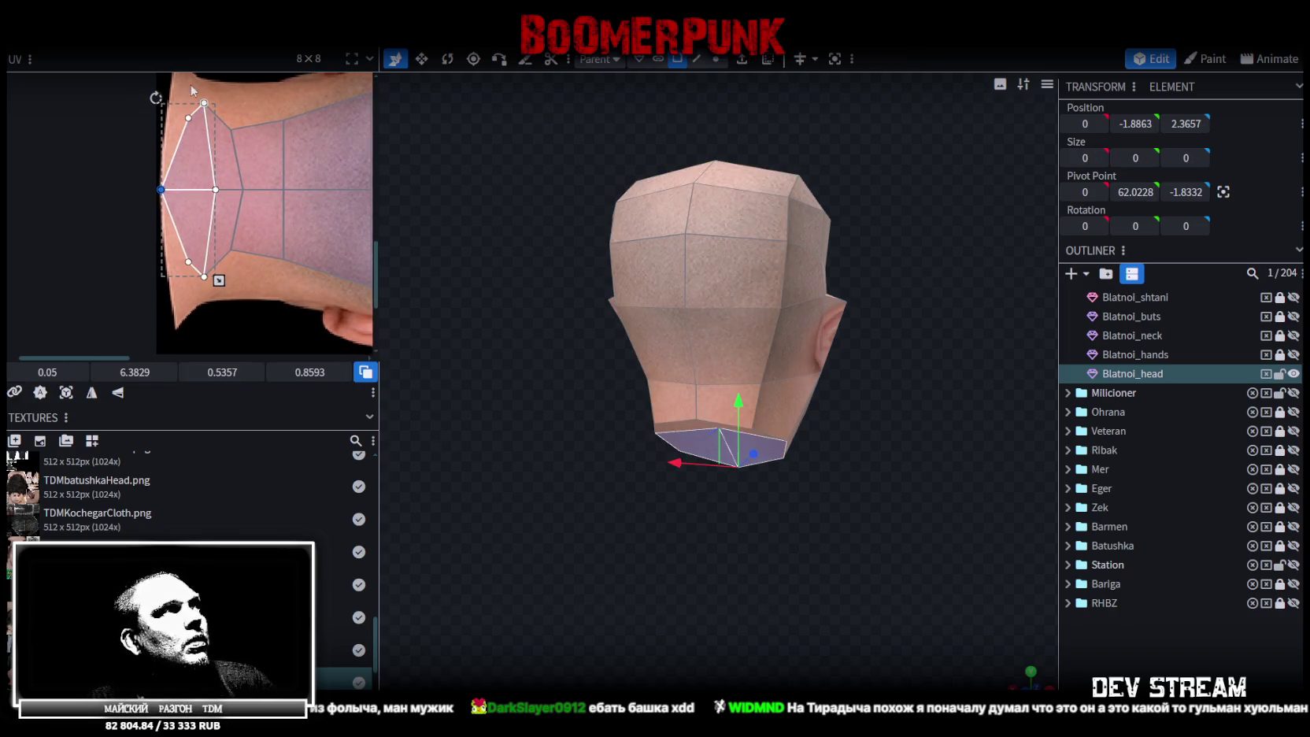
left_click(167, 229, "shift")
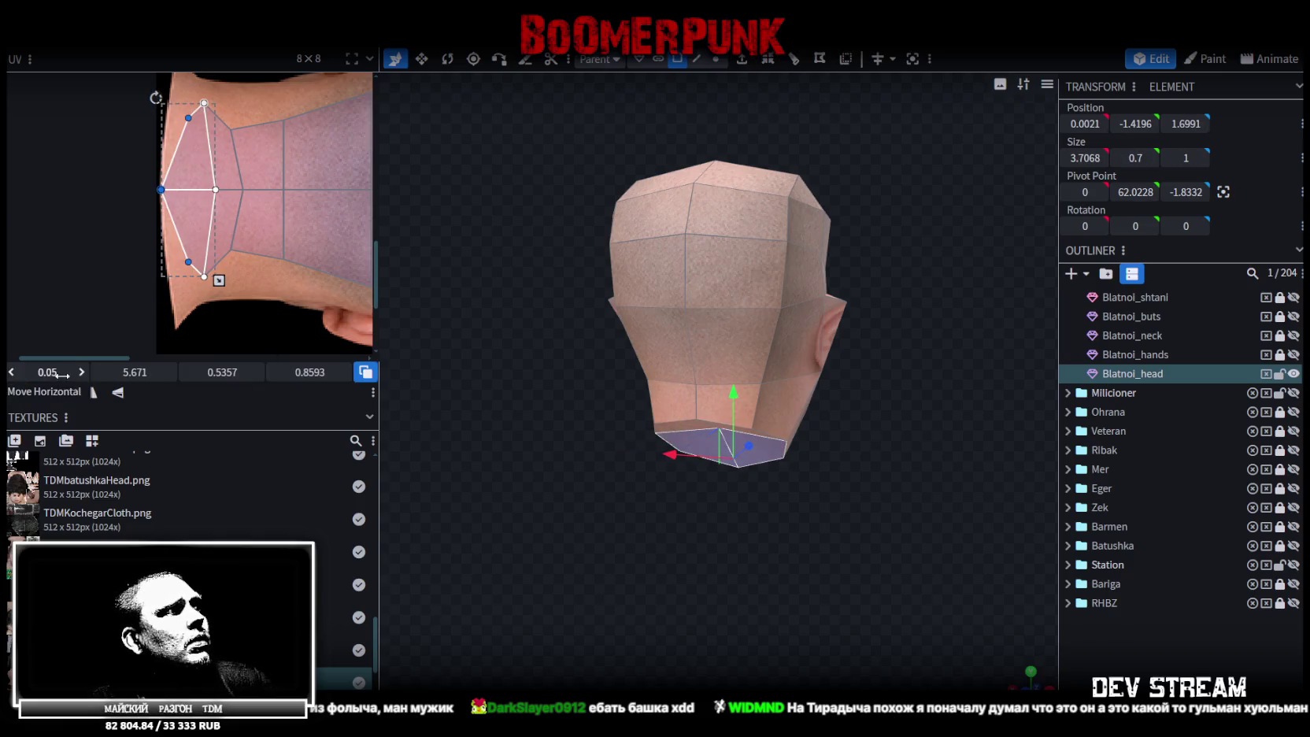
left_click_drag(179, 94, 191, 279)
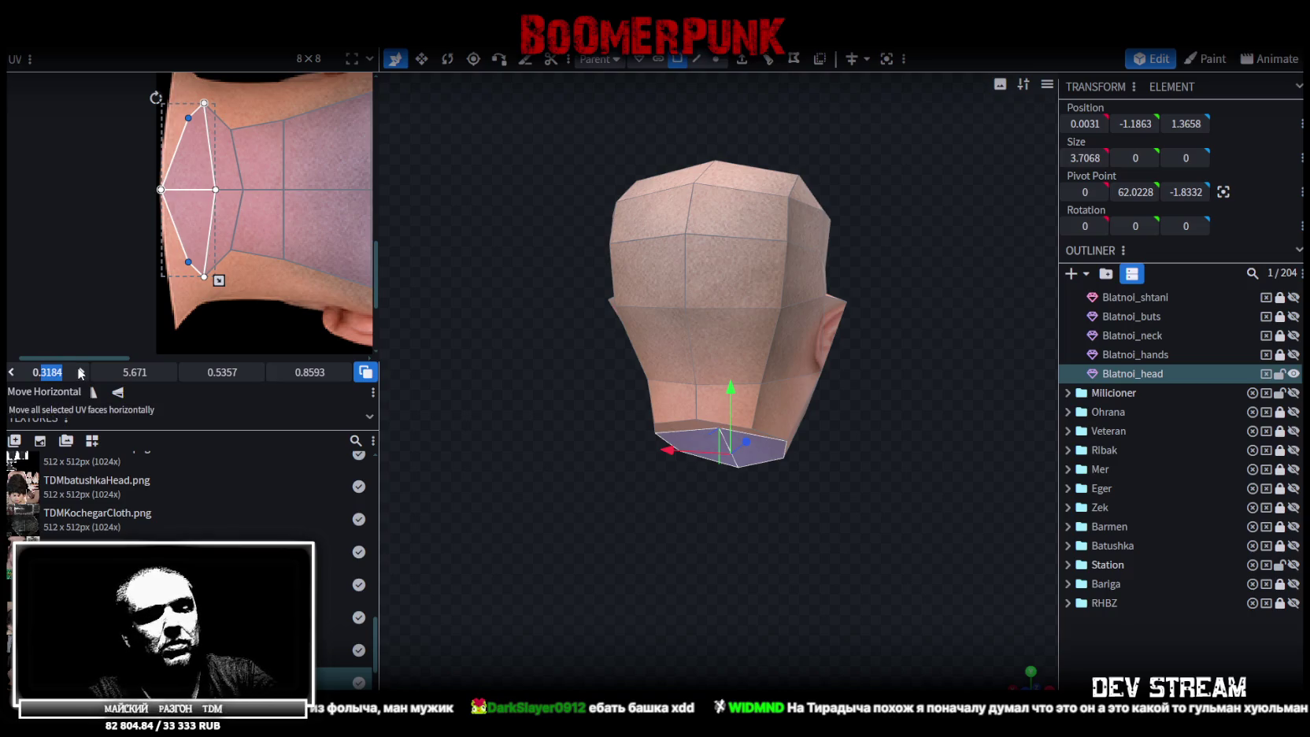
type("0.05")
key("Return")
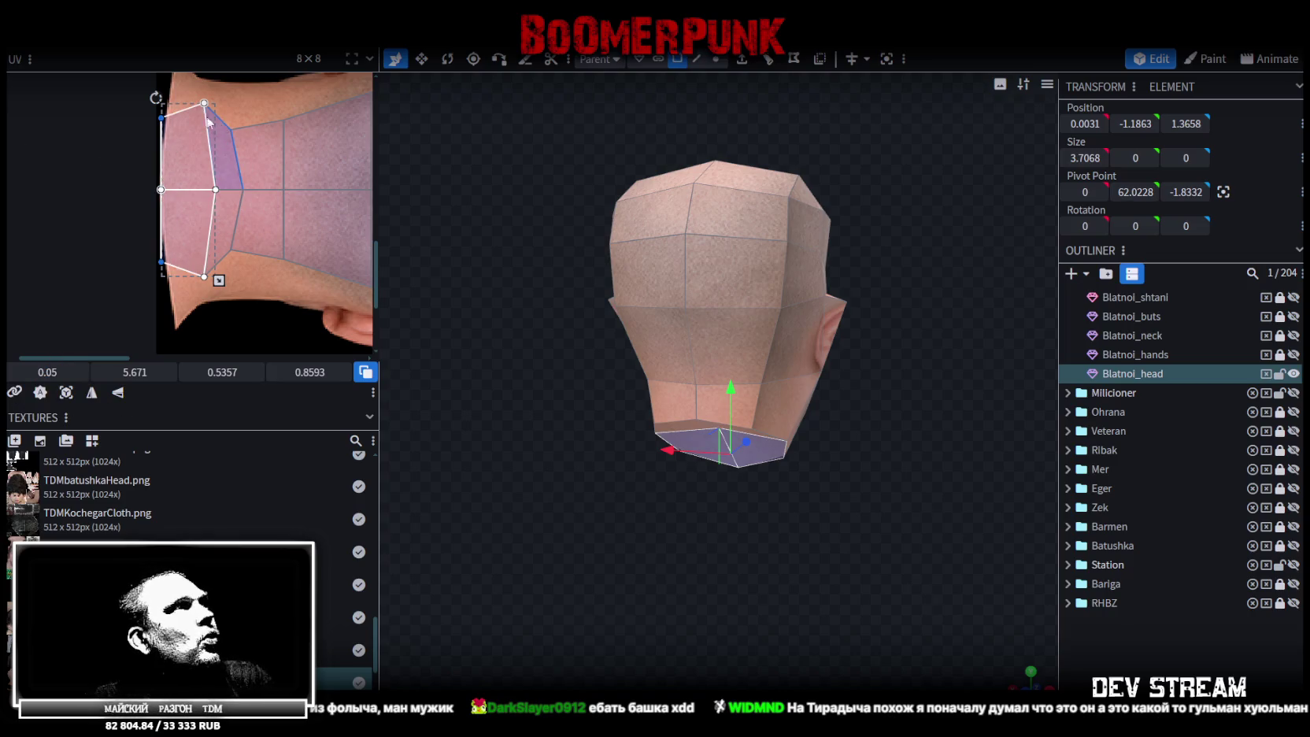
Step: Box-select the back-of-head UV faces again
scroll(174, 118, "up", 2)
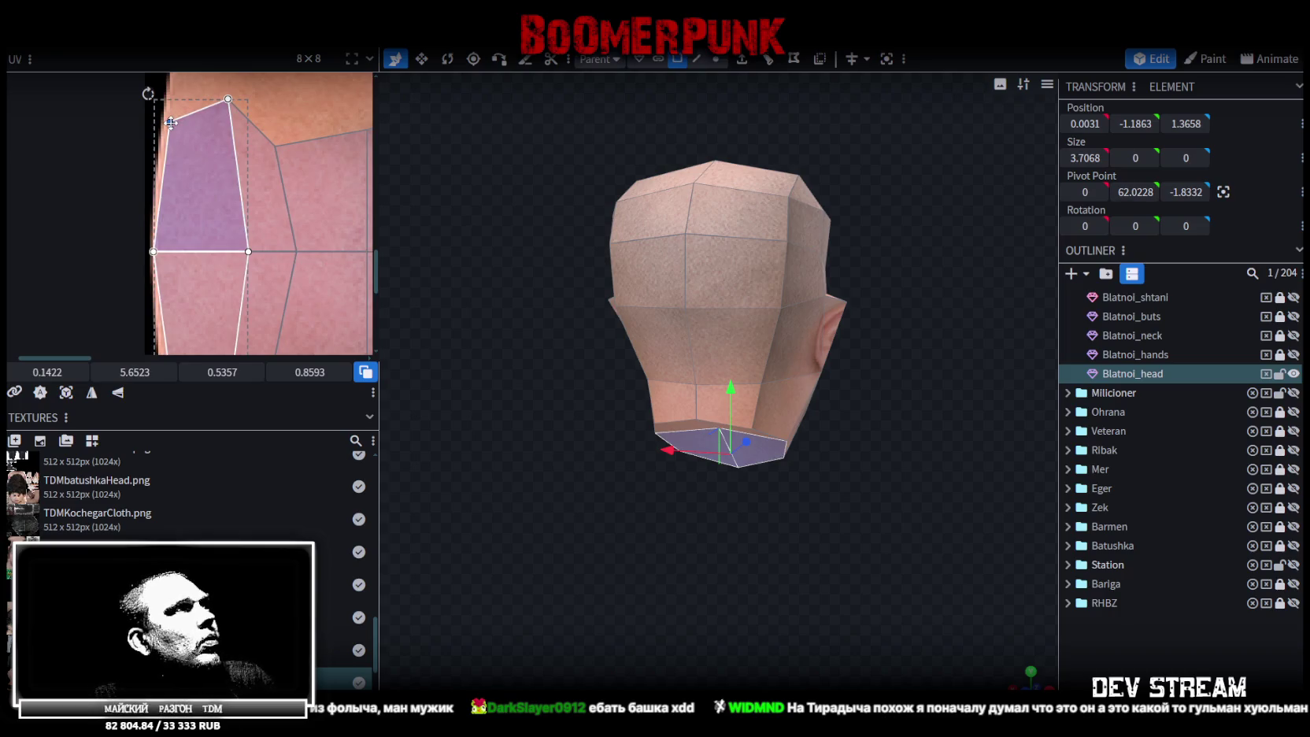
scroll(185, 132, "down", 2)
scroll(167, 124, "down", 1)
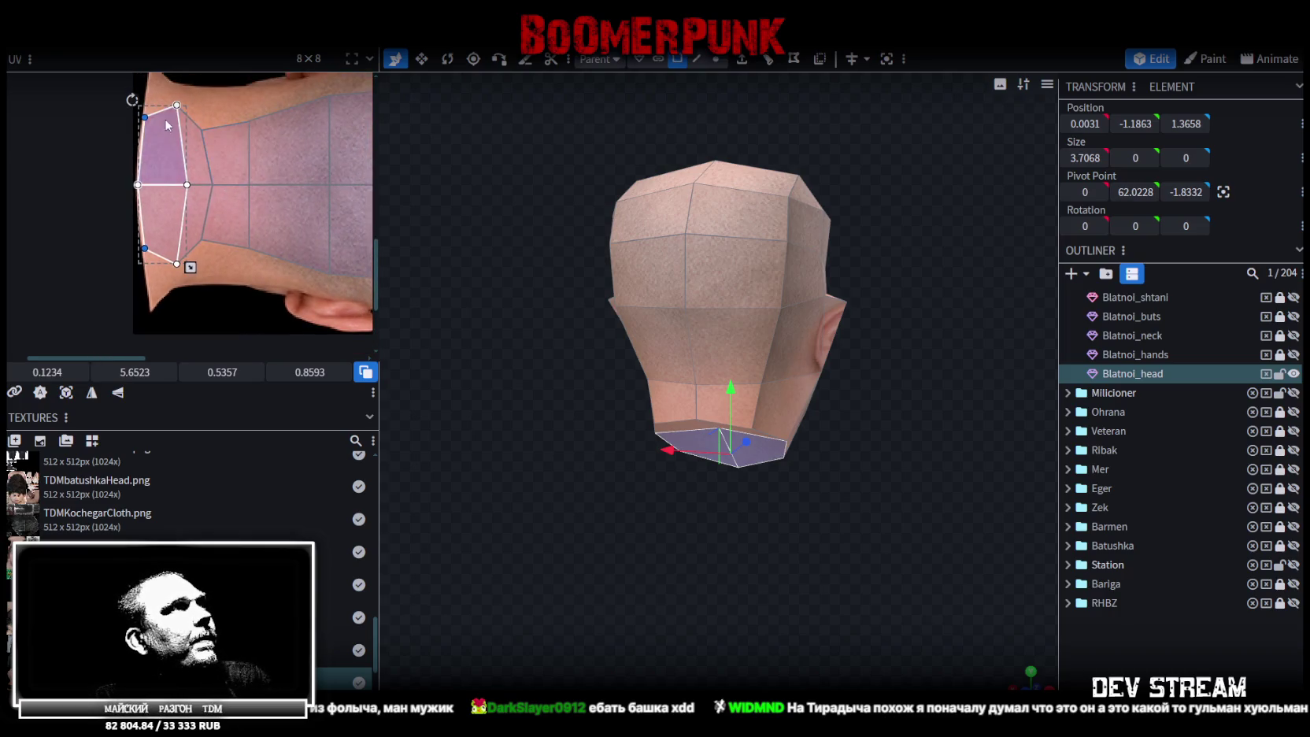
left_click_drag(106, 122, 358, 291)
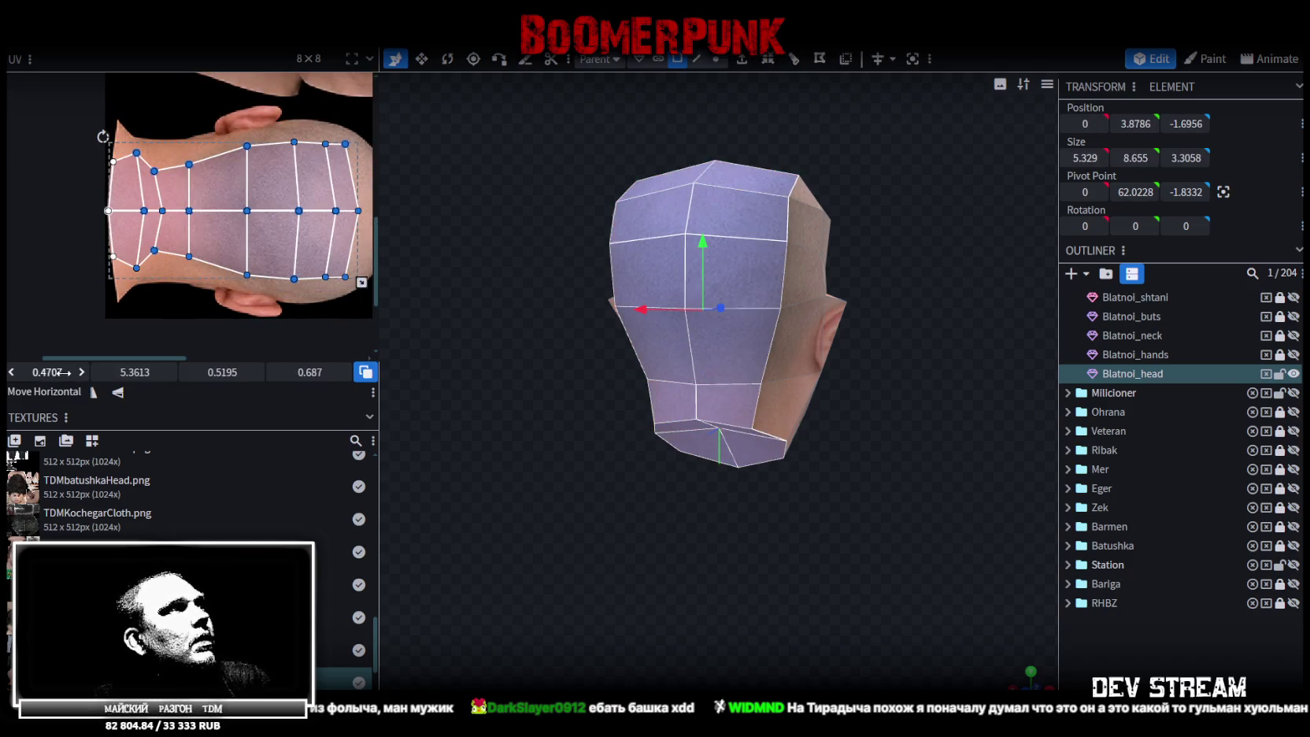
Step: Shift the back-of-head UVs left, then nudge the connected six-face island slightly further left
left_click_drag(58, 373, 39, 373)
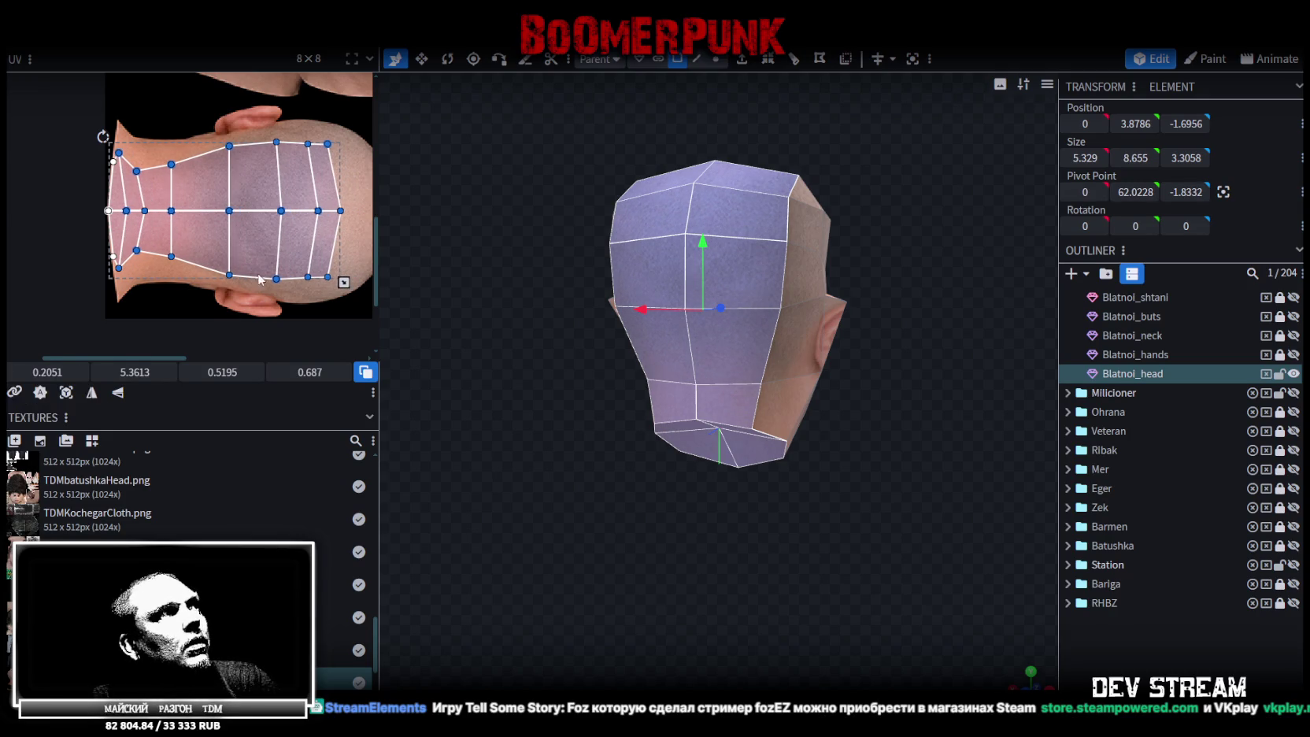
left_click(195, 173)
double_click(219, 273)
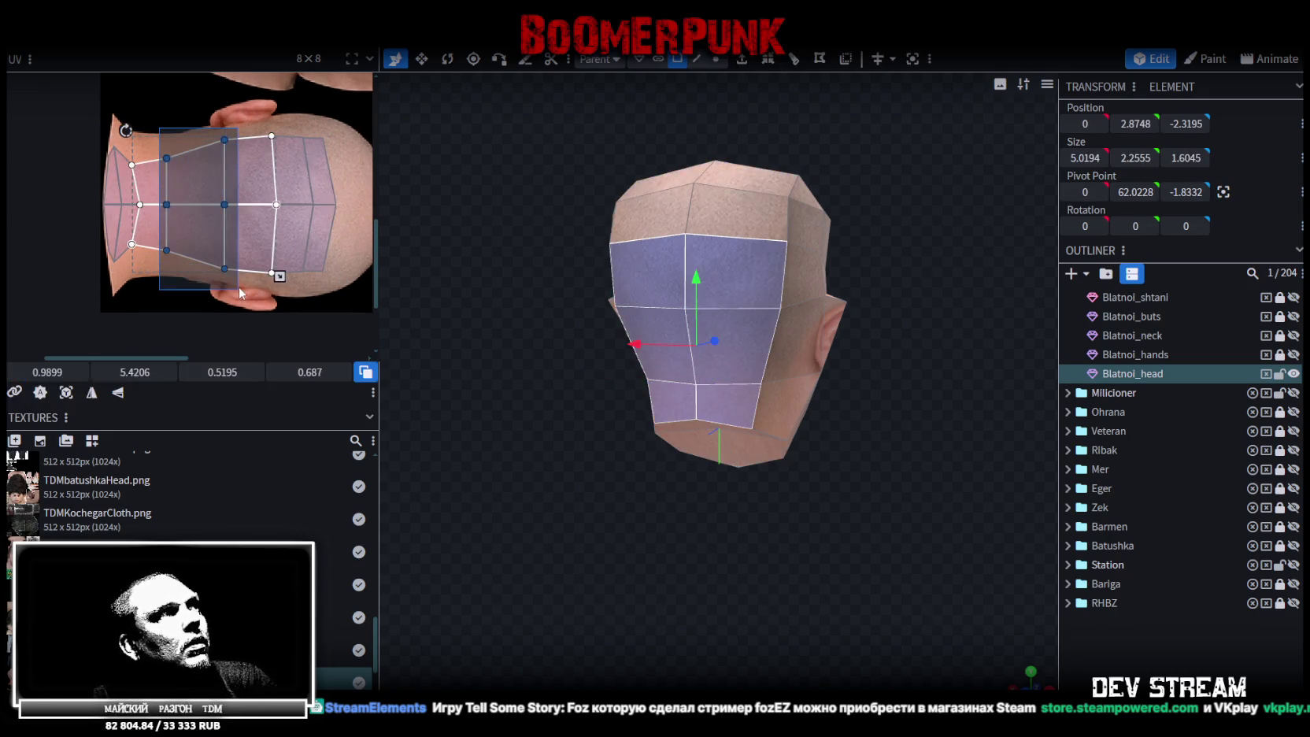
left_click_drag(56, 373, 52, 372)
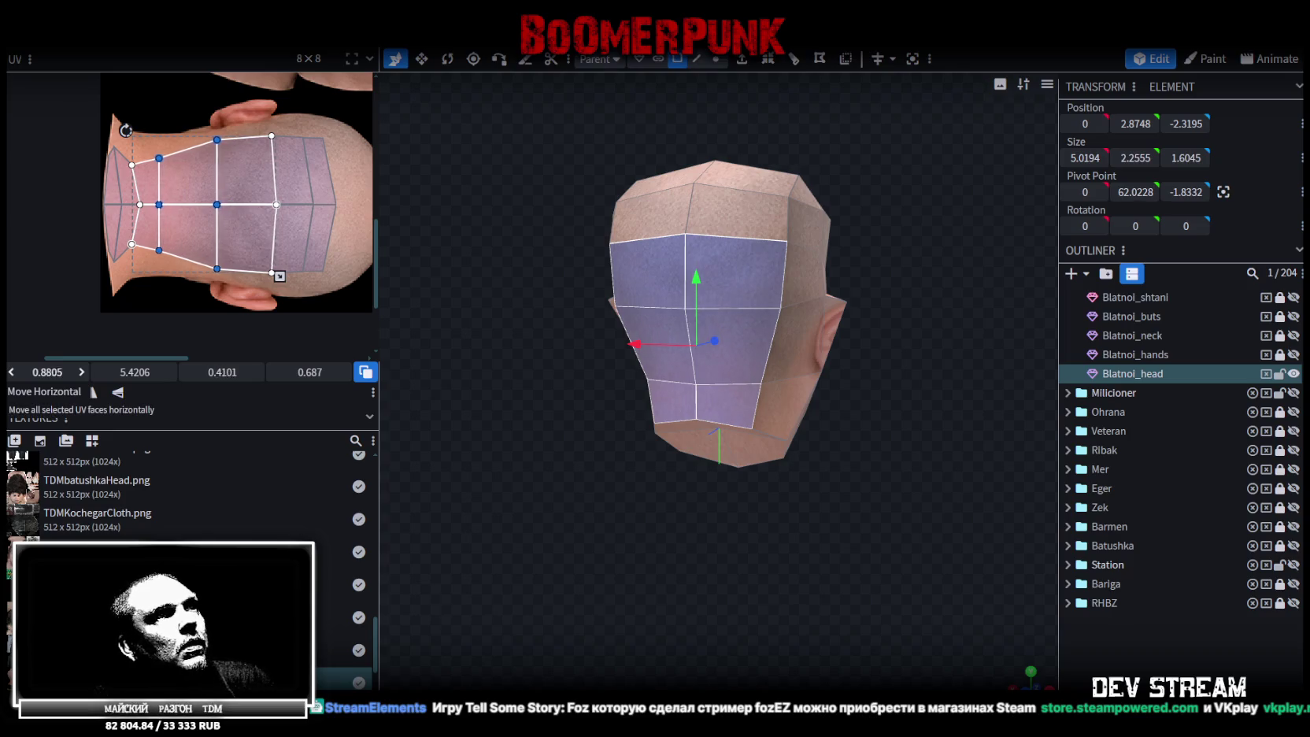
Step: Select most of the head UV island, shift it right and widen it
left_click(741, 221)
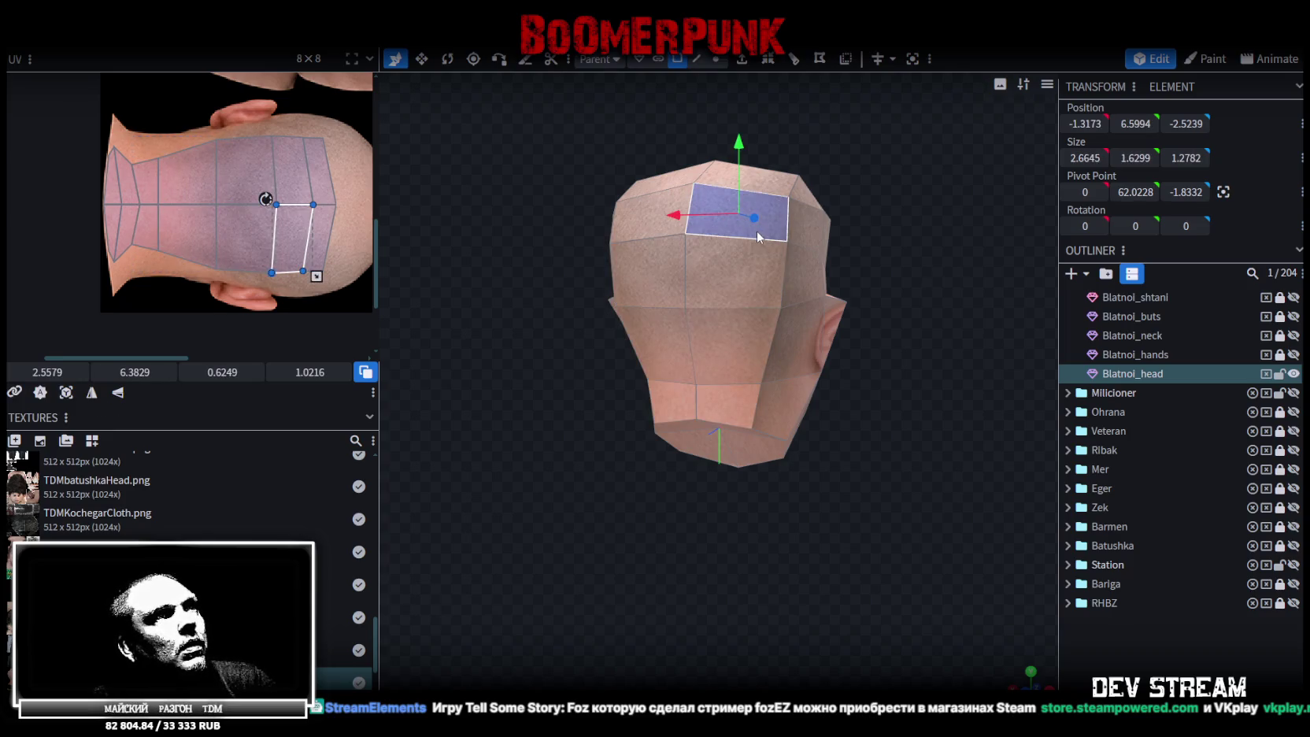
middle_click_drag(163, 154, 130, 149)
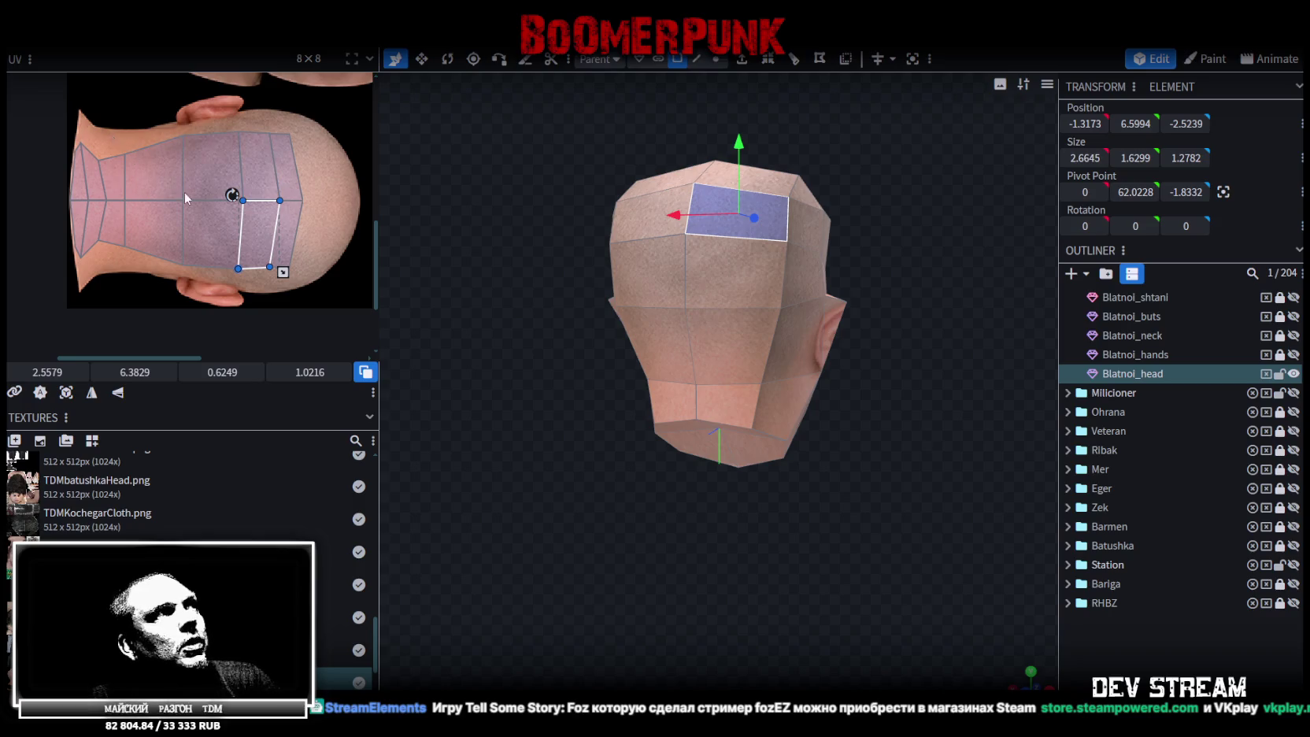
left_click_drag(91, 126, 321, 278)
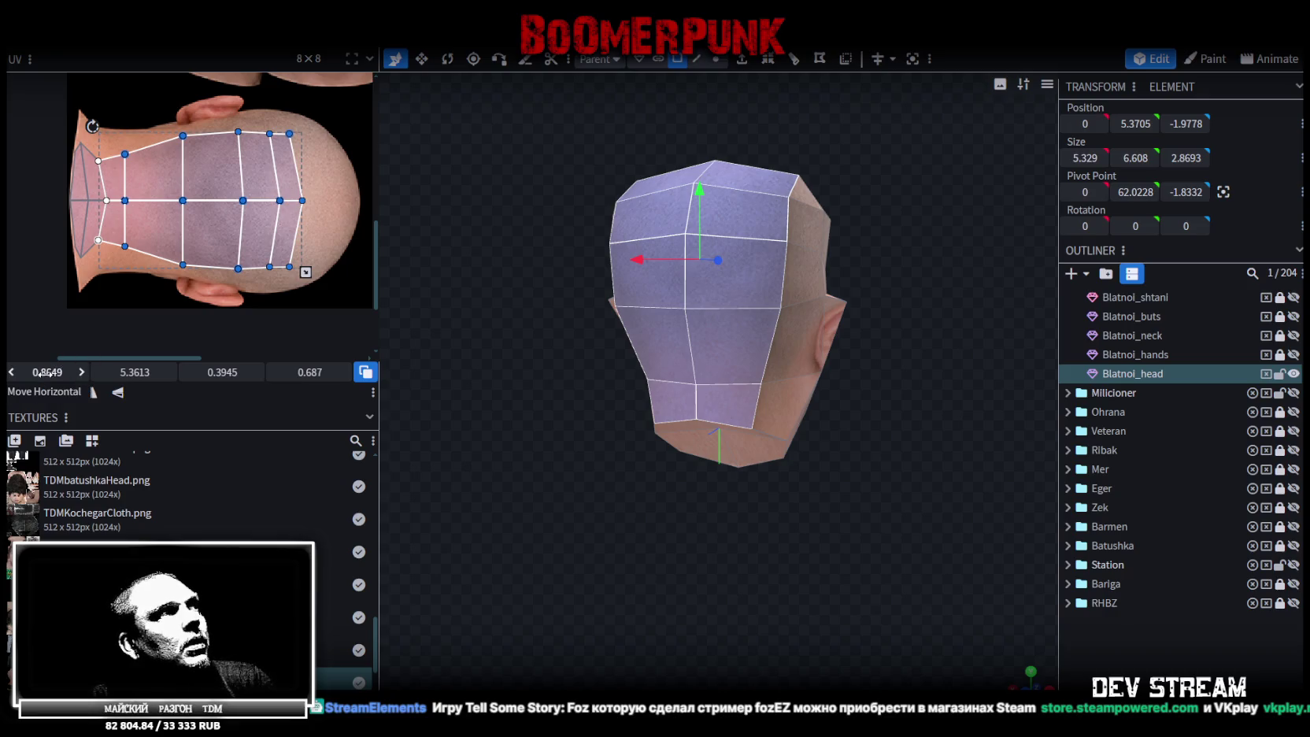
left_click_drag(44, 374, 600, 385)
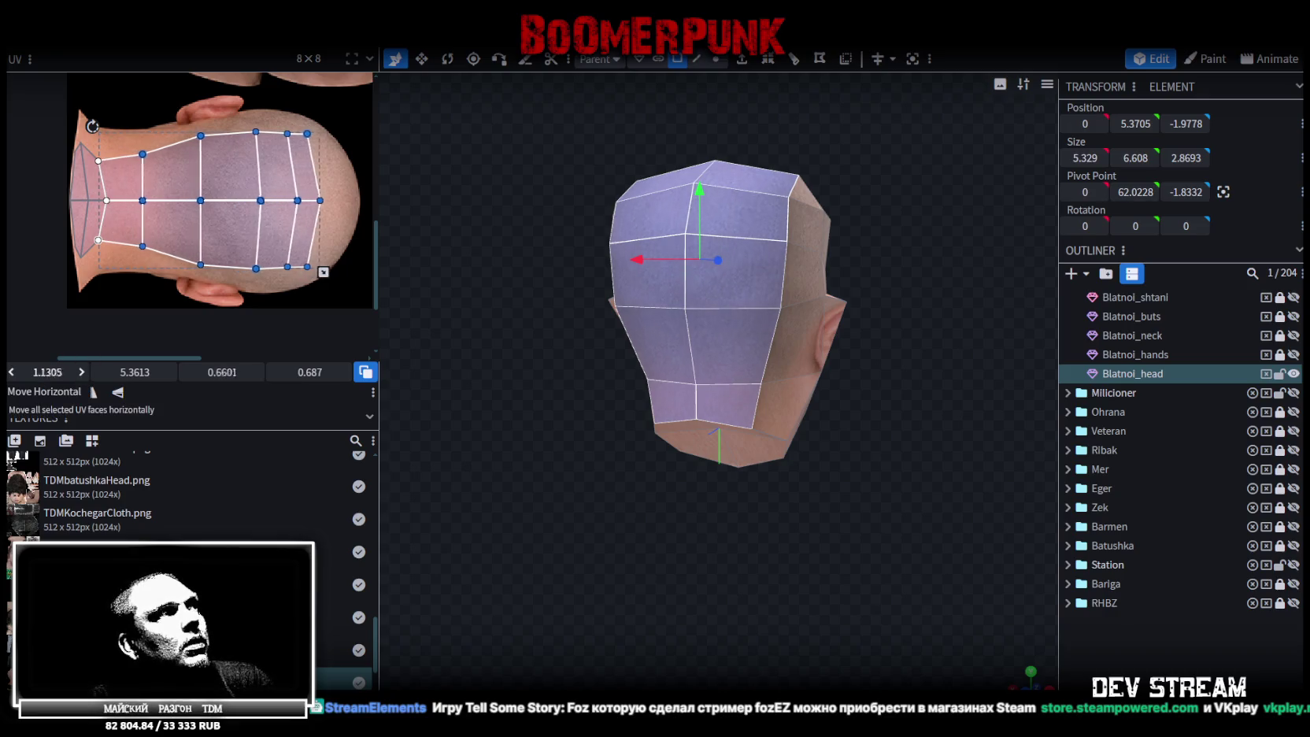
Step: Move the side-strip UVs left and up to 0.4704 horizontal, 5.205 vertical, then deselect
left_click(770, 268)
left_click_drag(810, 407, 809, 430)
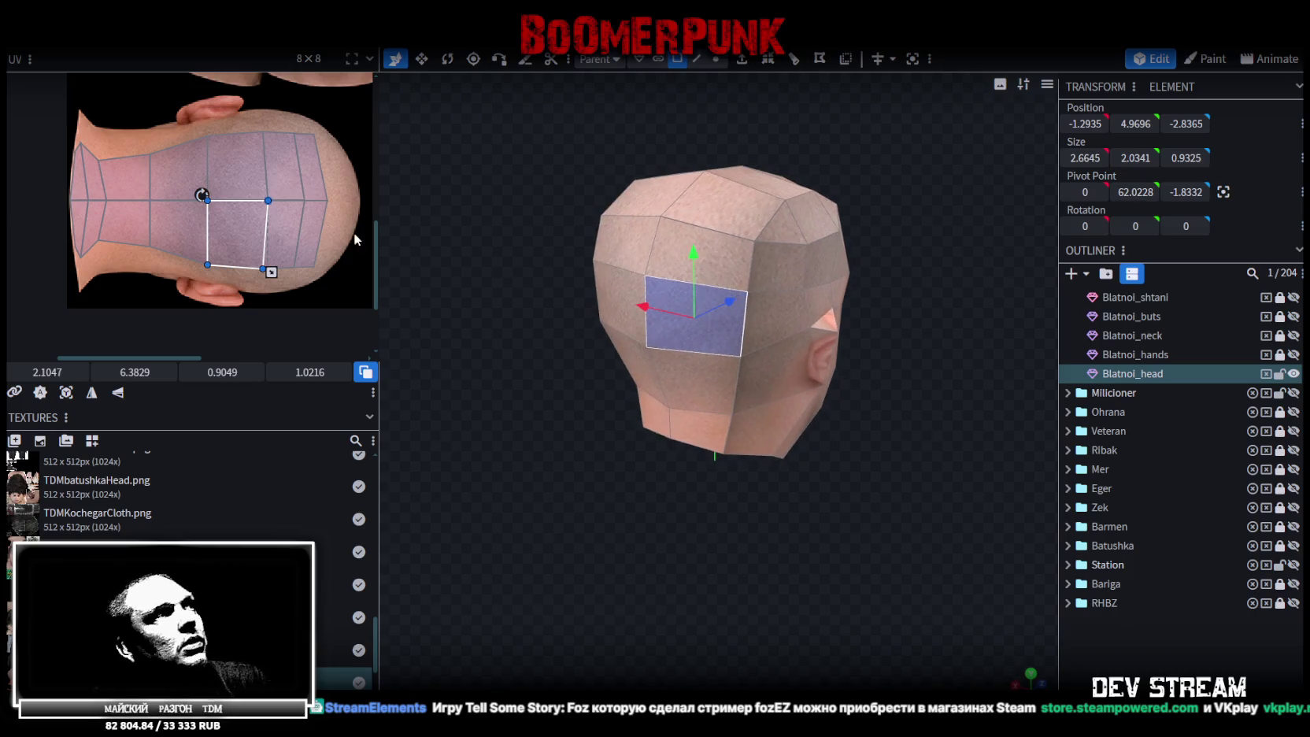
scroll(305, 156, "right", 1)
left_click_drag(319, 170, 56, 136)
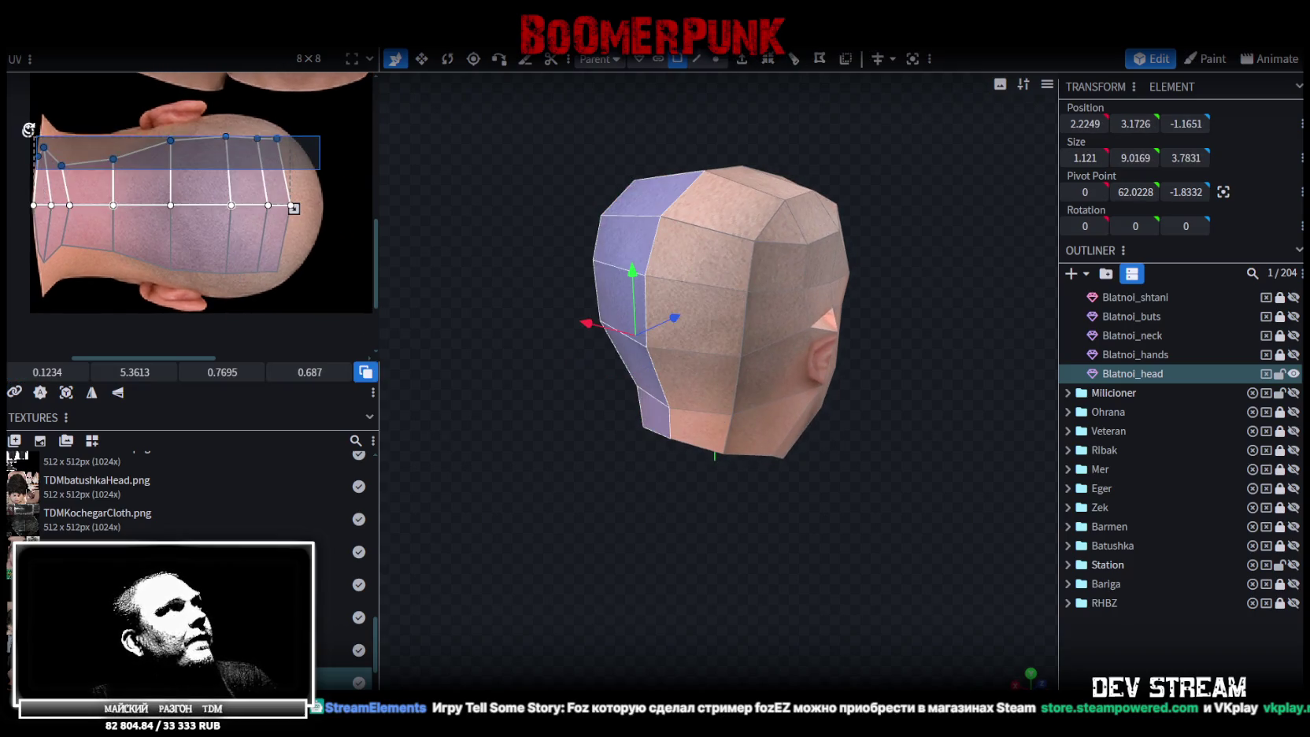
left_click_drag(50, 131, 52, 129)
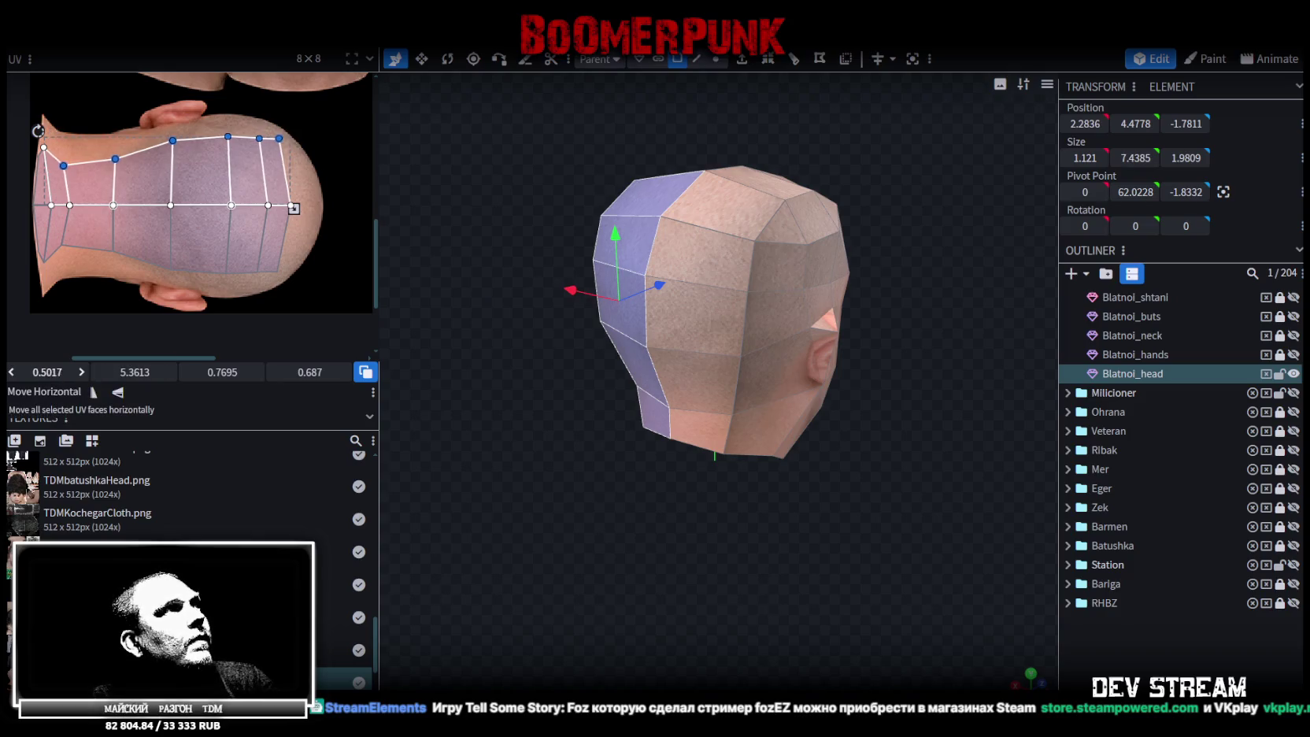
left_click_drag(48, 371, 38, 372)
left_click_drag(134, 371, 124, 372)
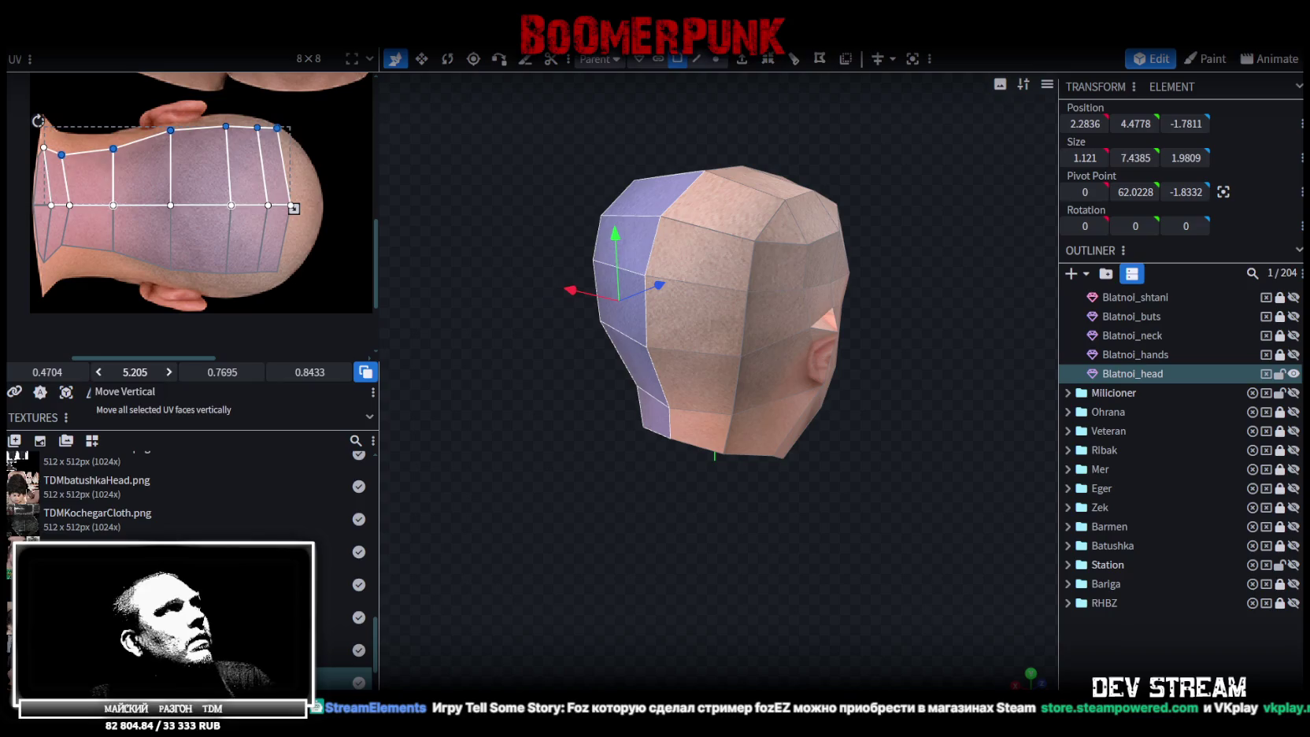
left_click(743, 539)
mouse_move(743, 539)
left_mouse_down()
mouse_move(827, 537)
mouse_move(744, 268)
left_mouse_up()
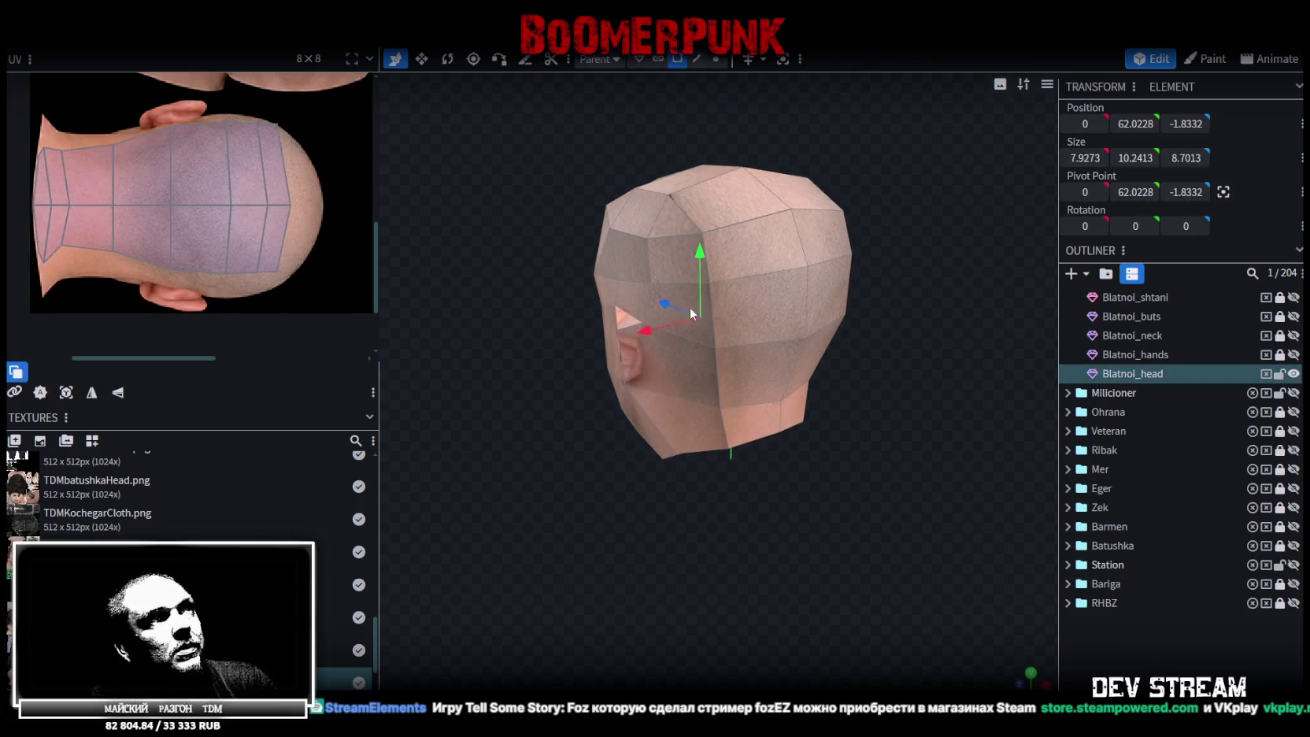
Step: Box-select the side-of-head faces and shift their UVs left on the texture
scroll(168, 182, "down", 3)
scroll(235, 113, "up", 2)
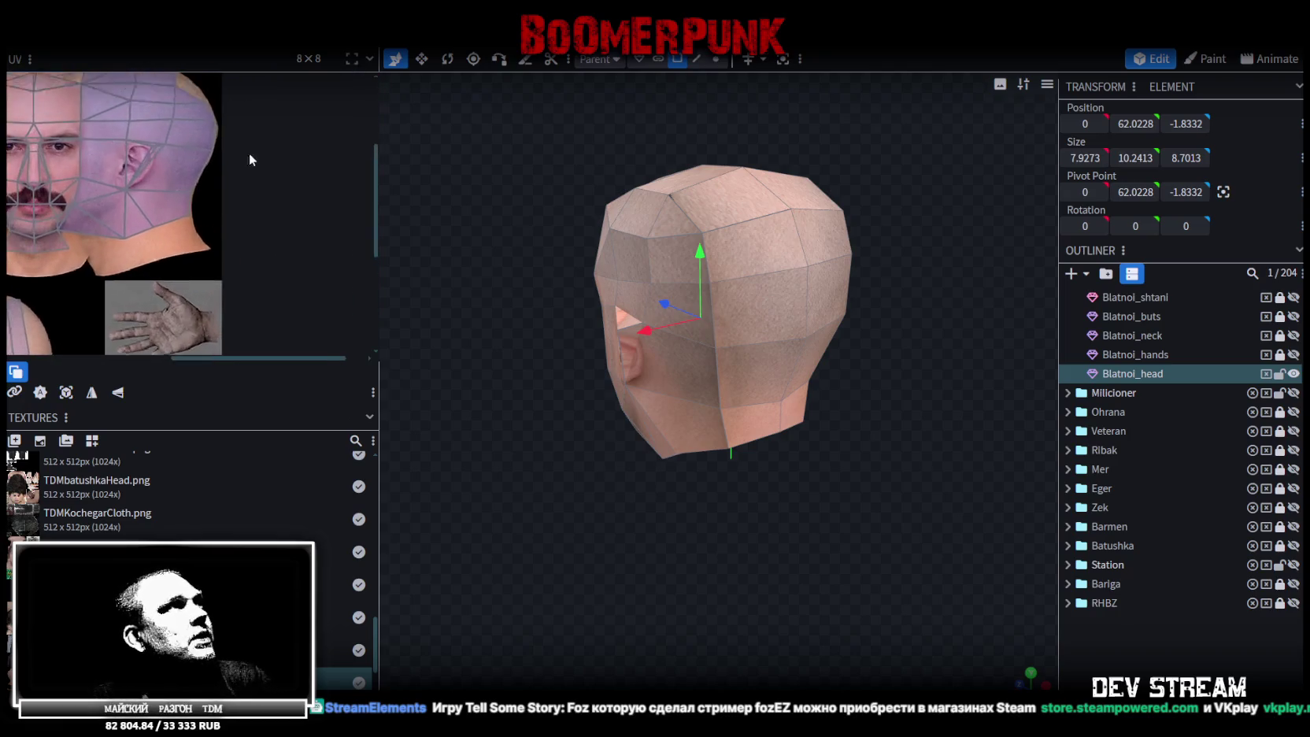
scroll(241, 145, "up", 1)
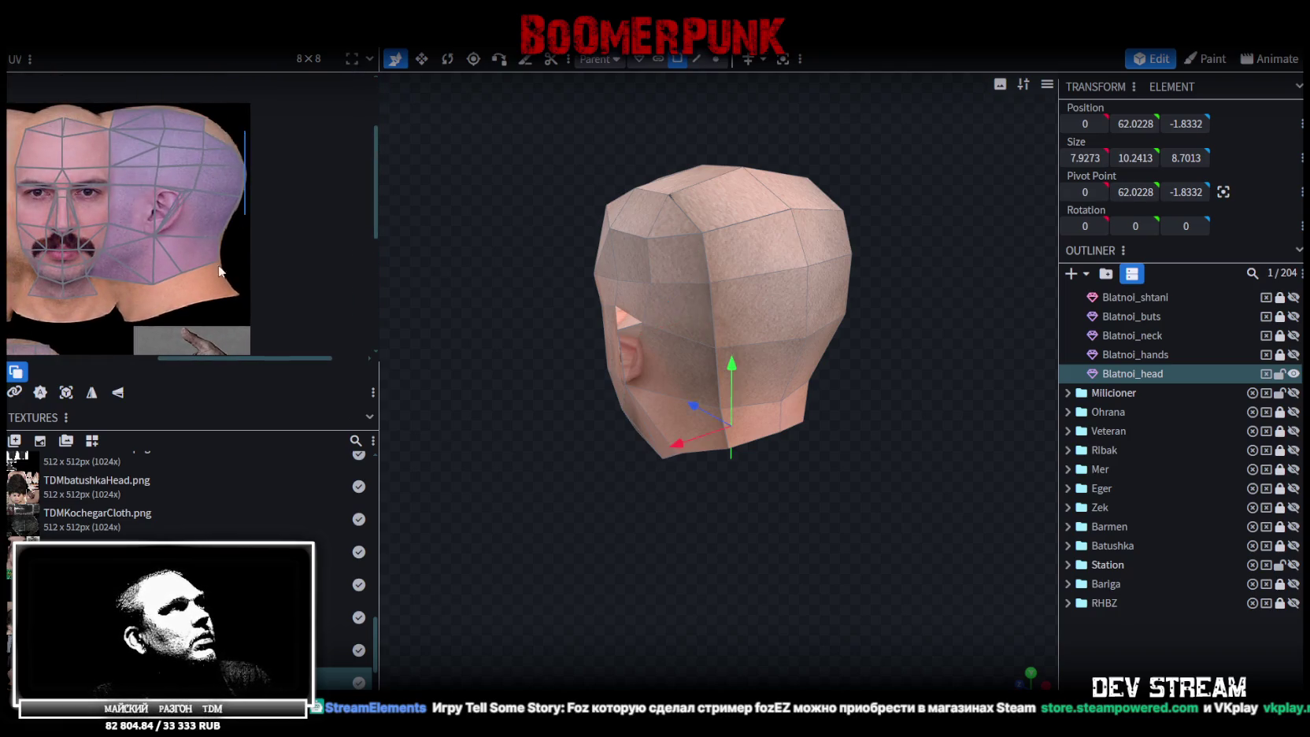
left_click_drag(248, 132, 211, 287)
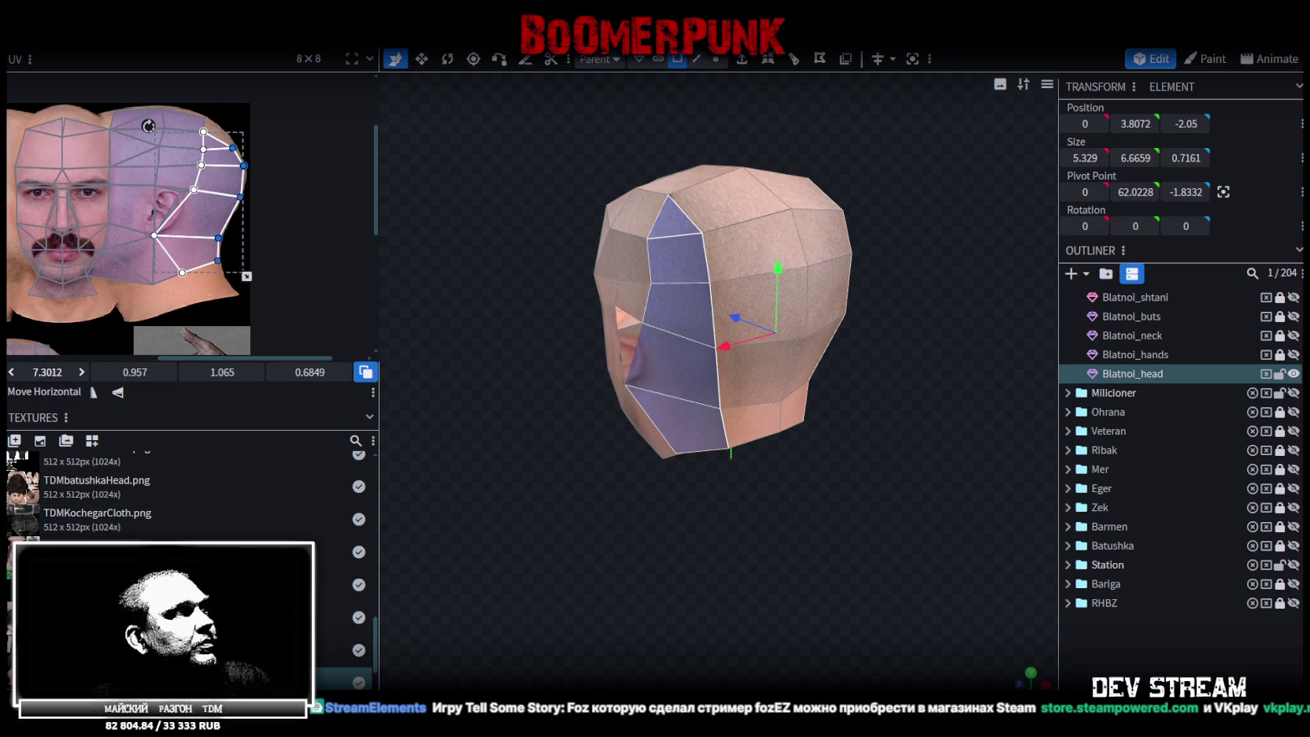
left_click_drag(47, 372, 35, 371)
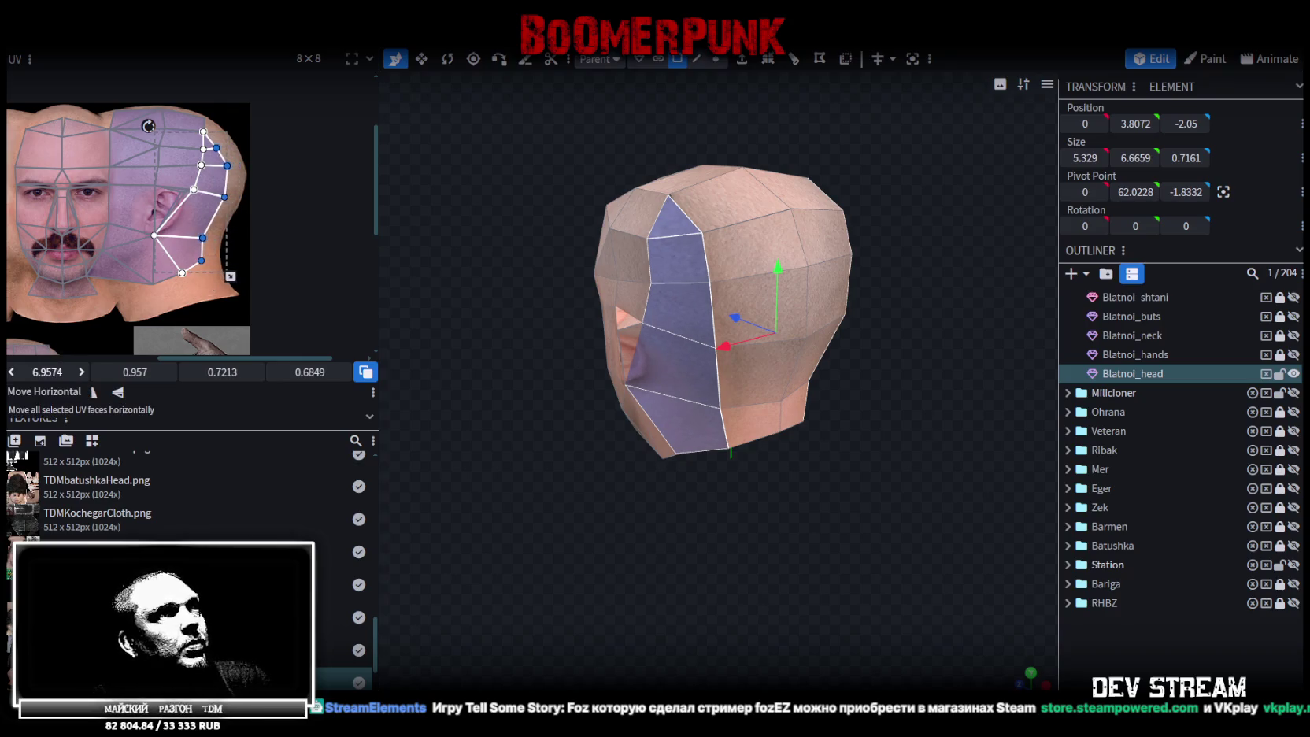
Step: Pull the top strip's upper UV vertices down to 1.2399 by 5.4081, sized 0.7695 × 0.8105
left_click(751, 248)
left_click(784, 535)
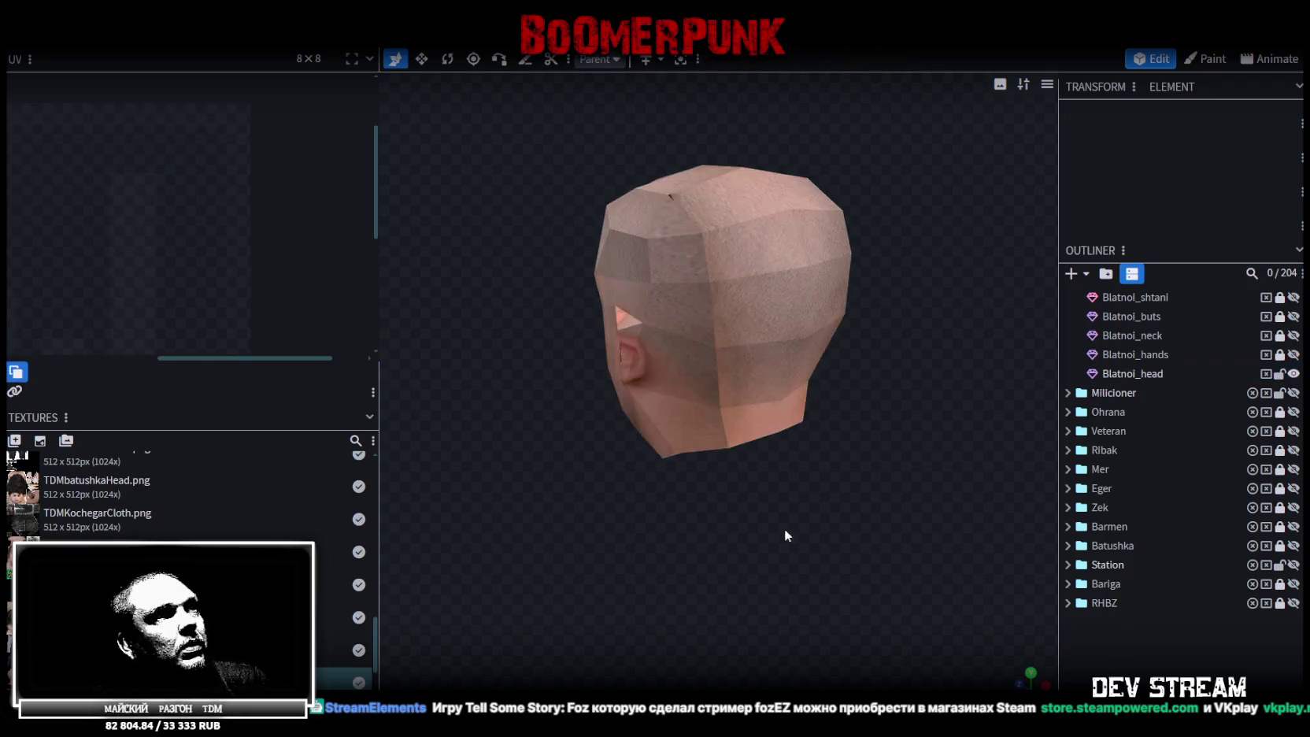
left_click(757, 317)
middle_click_drag(214, 359, 307, 185)
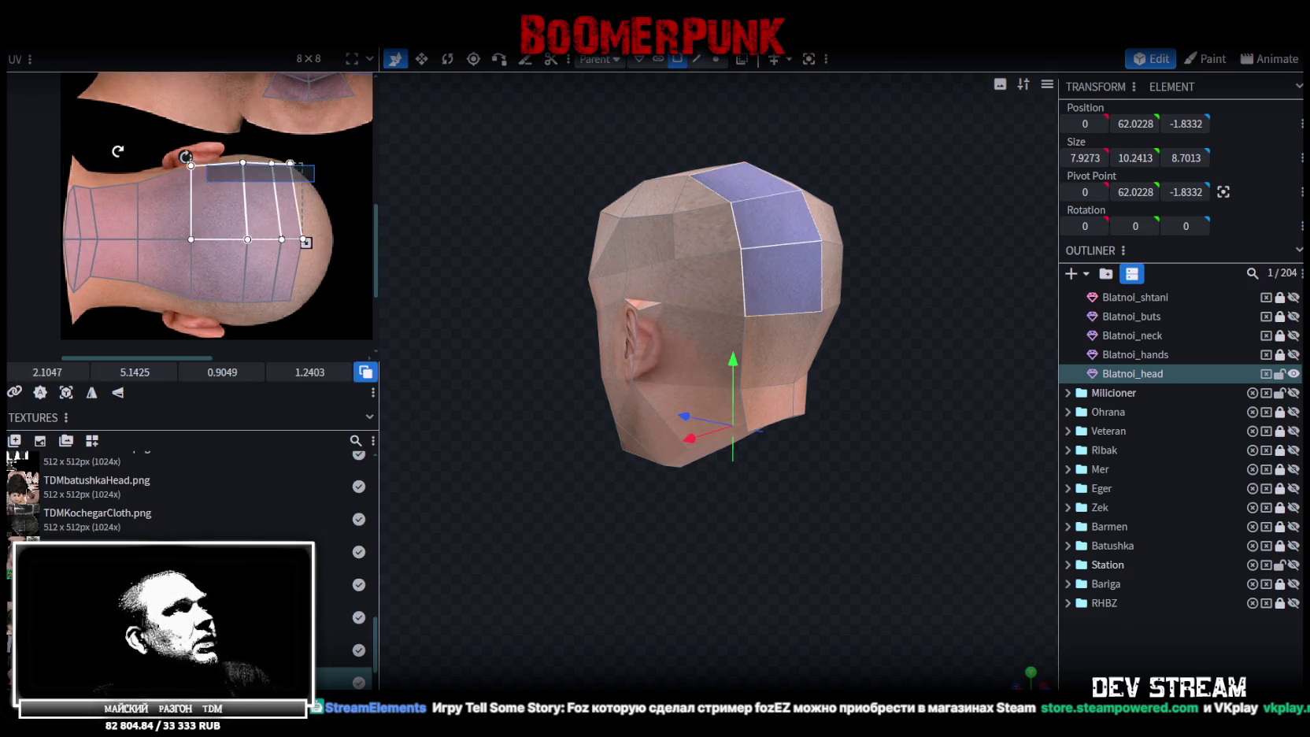
left_click_drag(260, 169, 307, 236)
left_click(111, 153)
left_click_drag(111, 153, 307, 197)
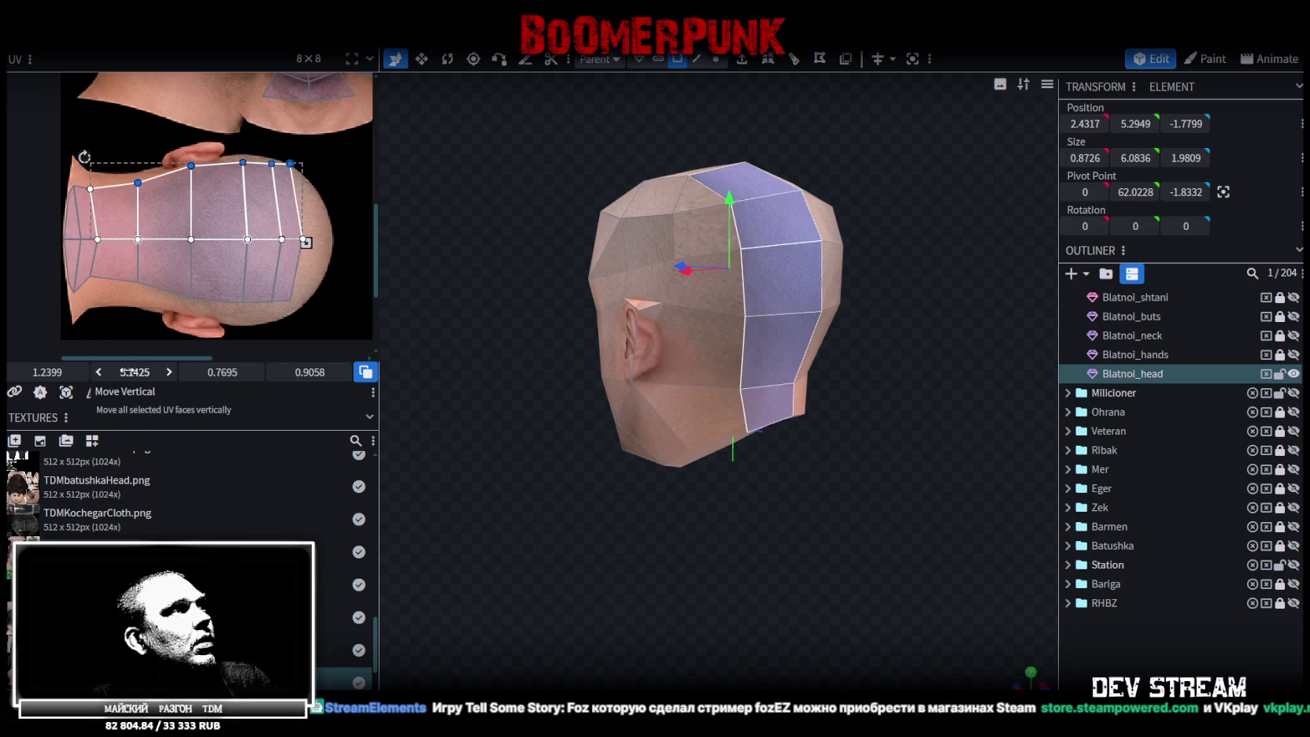
mouse_move(138, 362)
left_mouse_down()
mouse_move(154, 362)
mouse_move(124, 373)
left_mouse_up()
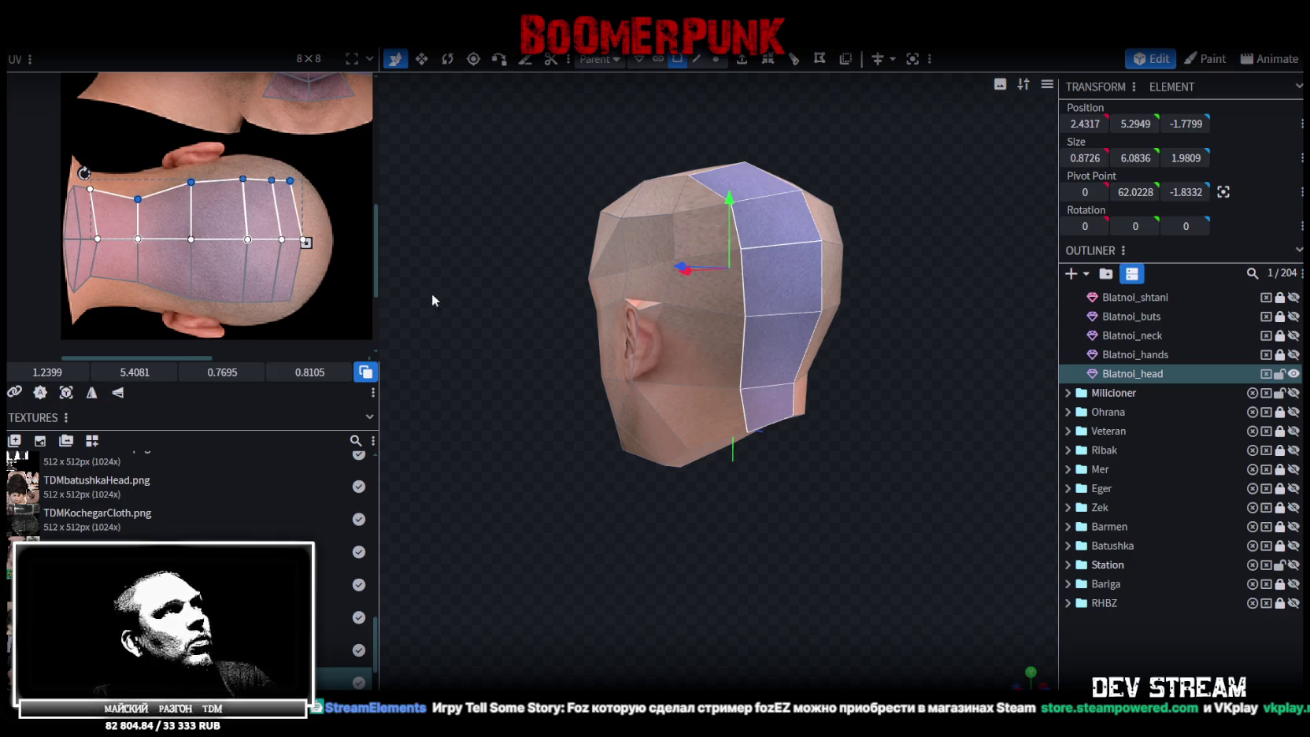
Step: Shift a top-of-head face's UV slightly right on the scalp texture
left_click(700, 450)
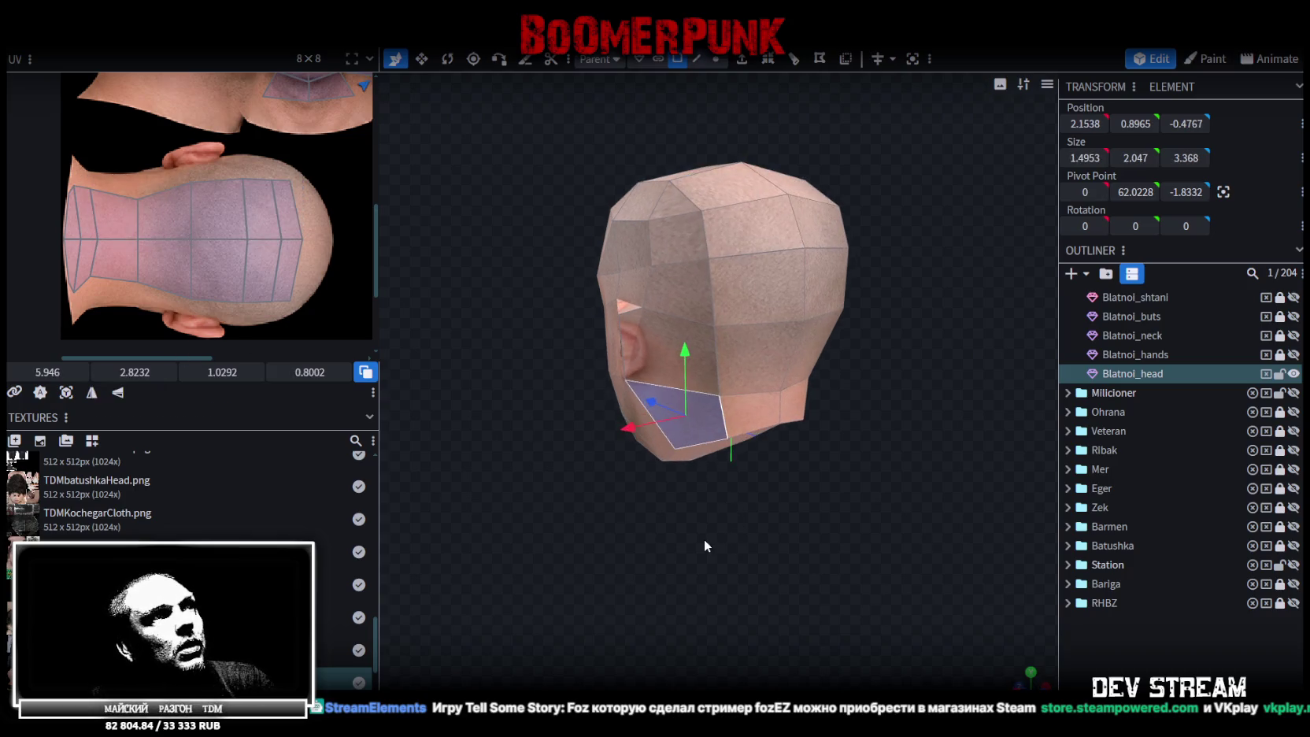
mouse_move(737, 541)
left_mouse_down()
mouse_move(664, 598)
mouse_move(484, 587)
mouse_move(563, 531)
mouse_move(429, 568)
mouse_move(553, 516)
mouse_move(536, 520)
mouse_move(473, 441)
left_mouse_up()
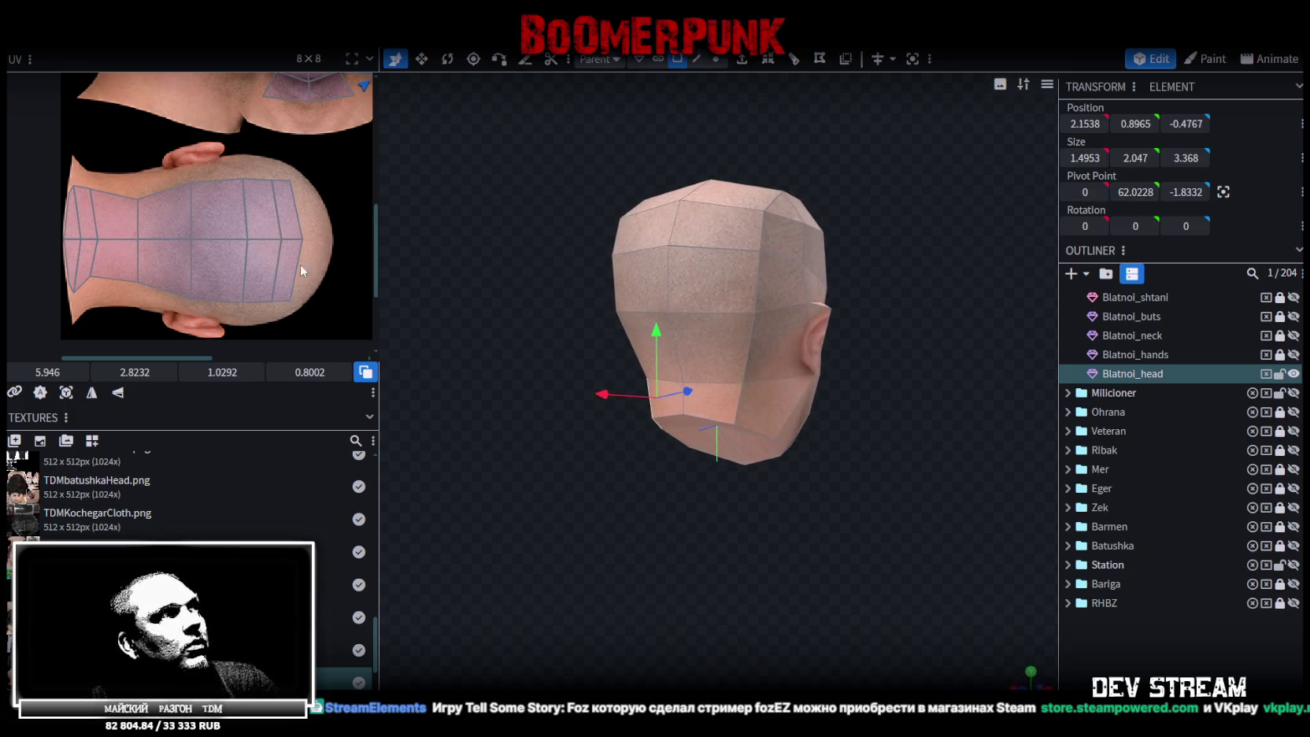
scroll(267, 282, "right", 2)
left_click(193, 260)
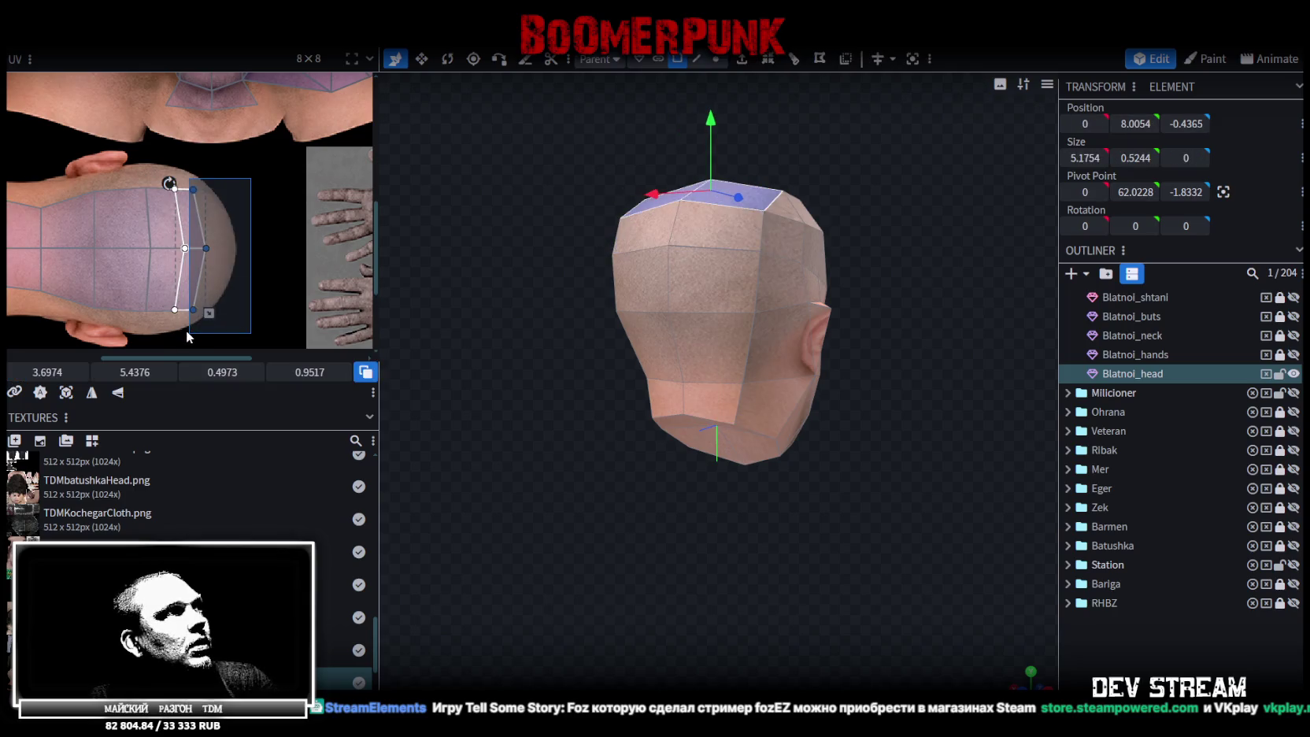
left_click_drag(55, 372, 71, 372)
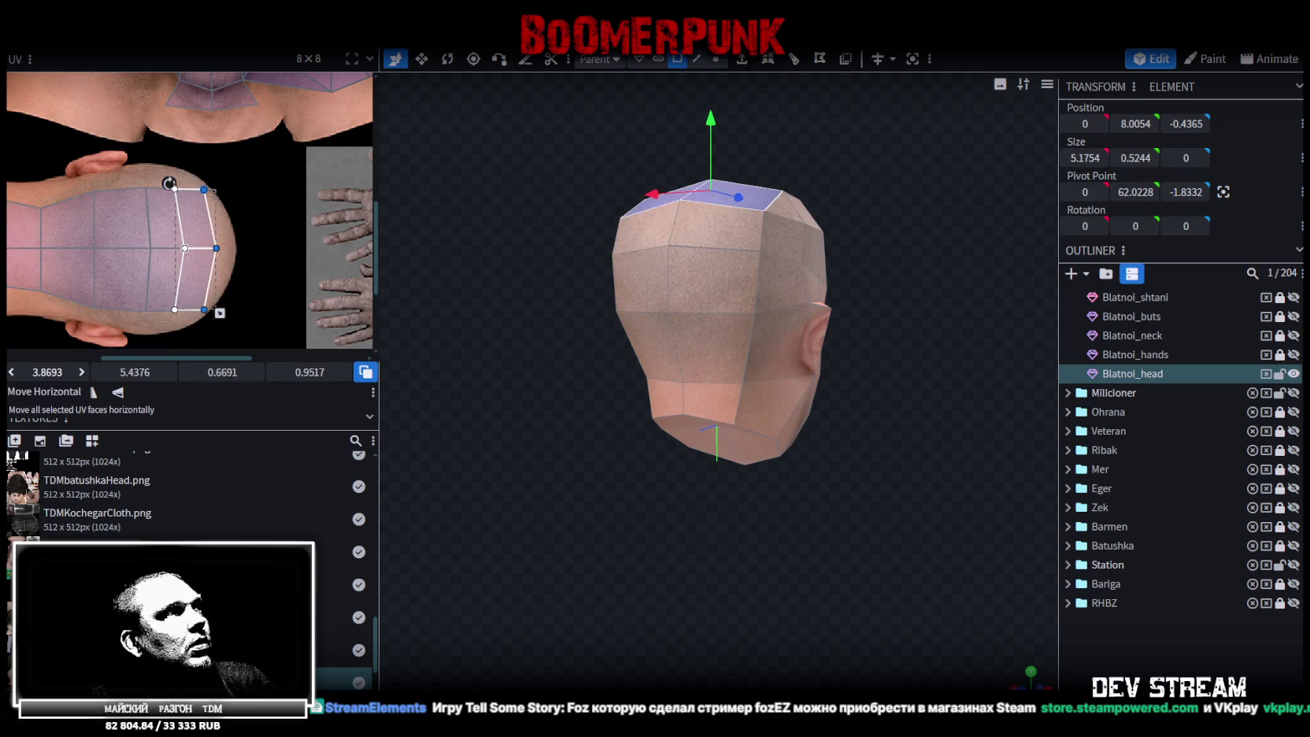
Step: Orbit around the head to check the scalp mapping and reselect Blatnoi_head
left_click(1136, 651)
mouse_move(839, 263)
left_mouse_down()
mouse_move(793, 299)
mouse_move(765, 384)
mouse_move(863, 335)
left_mouse_up()
left_click(742, 294)
left_click(741, 293)
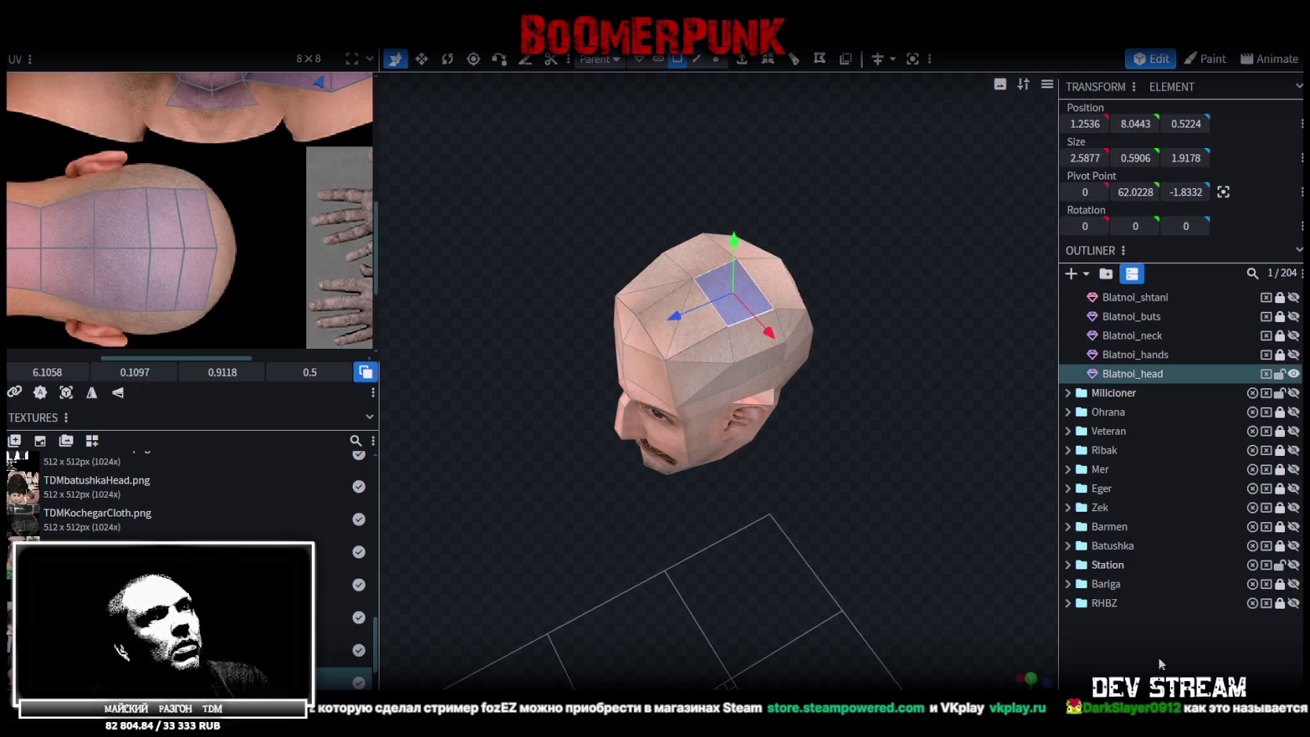
left_click(1159, 656)
mouse_move(891, 448)
left_mouse_down()
mouse_move(896, 353)
mouse_move(808, 341)
mouse_move(628, 367)
mouse_move(641, 291)
mouse_move(431, 329)
mouse_move(503, 309)
mouse_move(659, 313)
mouse_move(726, 386)
left_mouse_up()
left_click(726, 386)
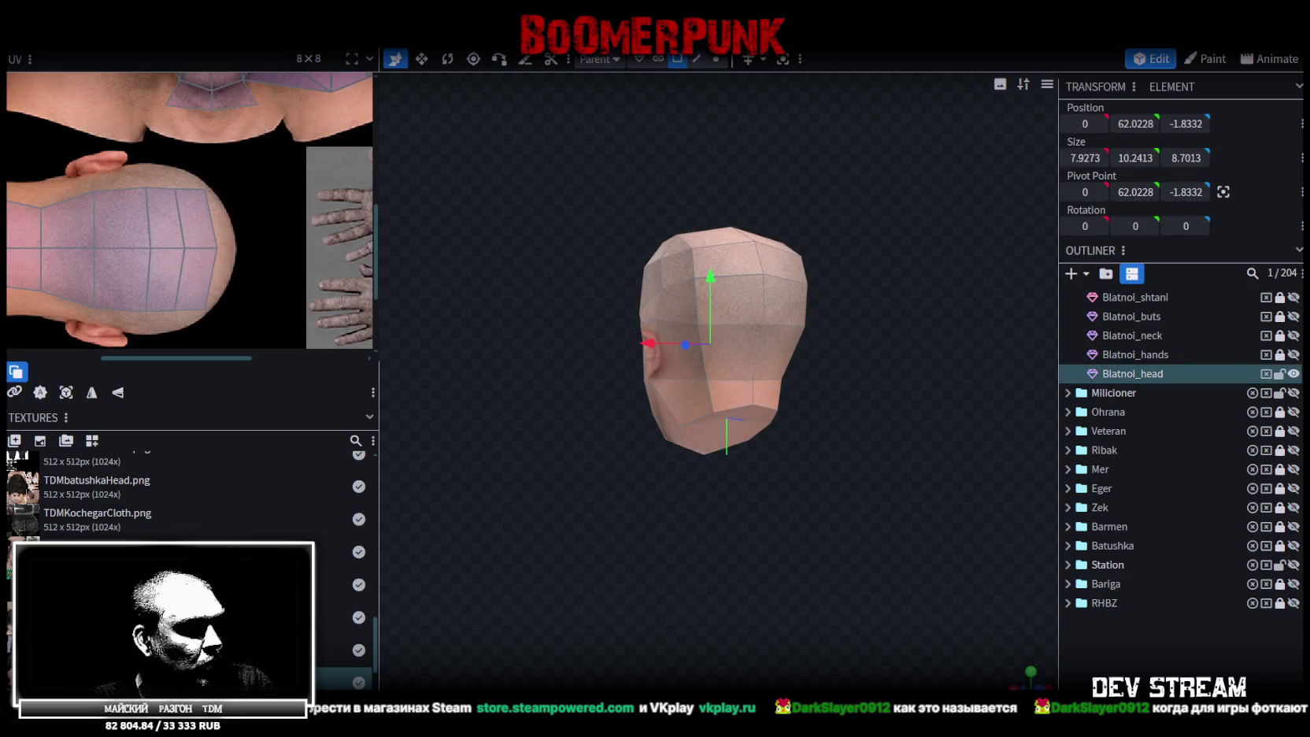
key("alt+Tab")
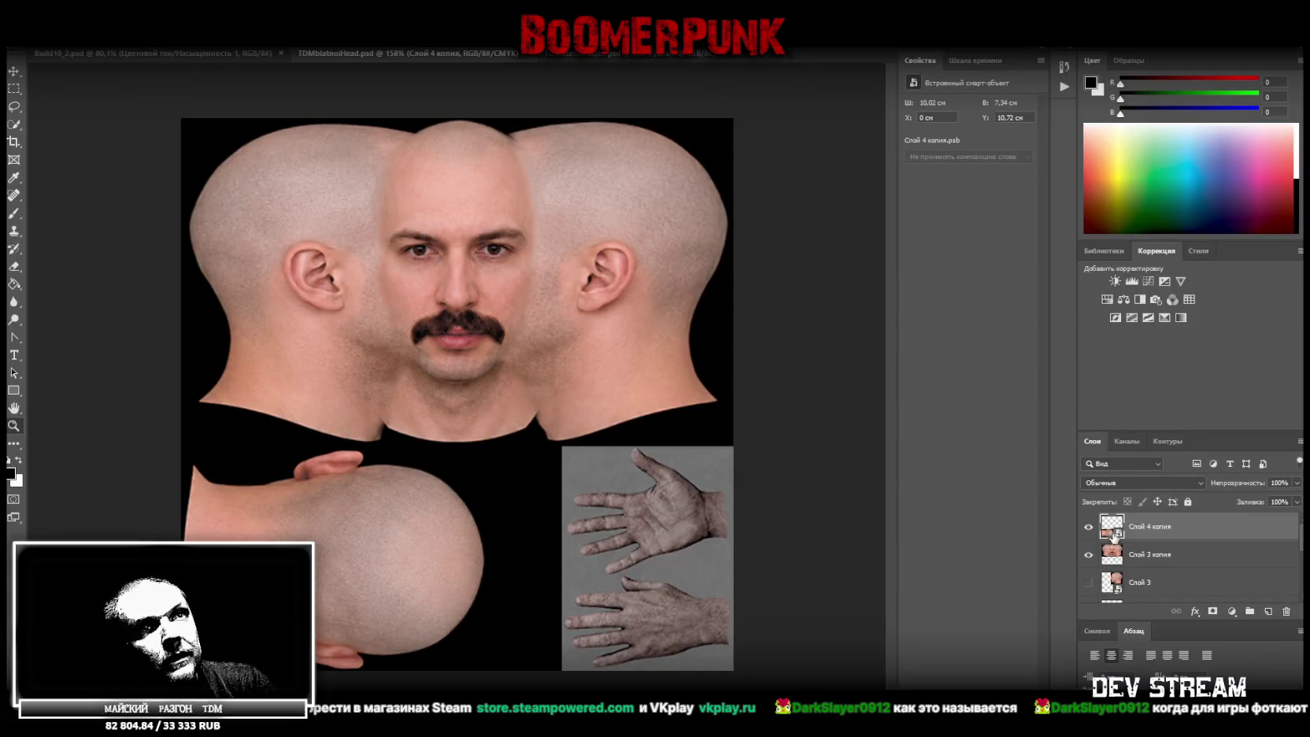
Step: Move layer 'Слой 3 копия' above 'Слой 4 копия' in the Layers panel
scroll(1107, 524, "down", 1)
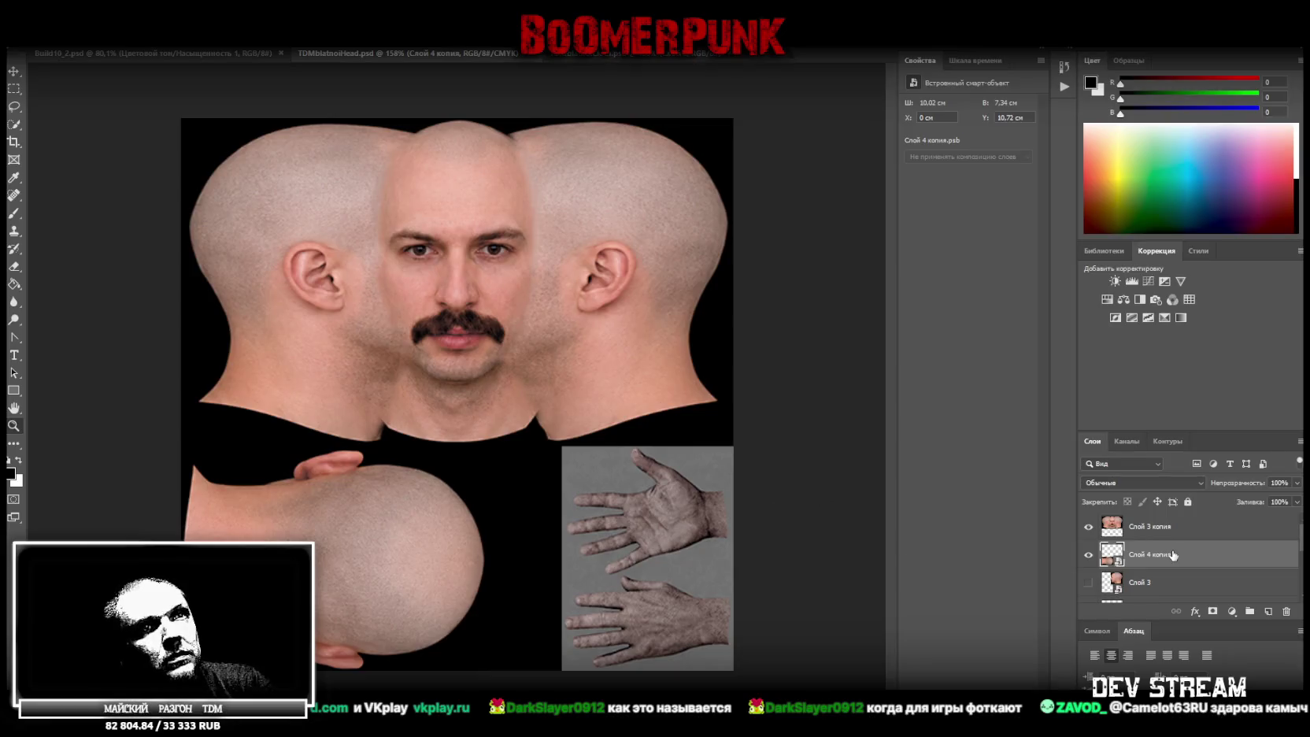
scroll(1172, 556, "down", 1)
scroll(1162, 560, "down", 1)
scroll(1162, 561, "up", 3)
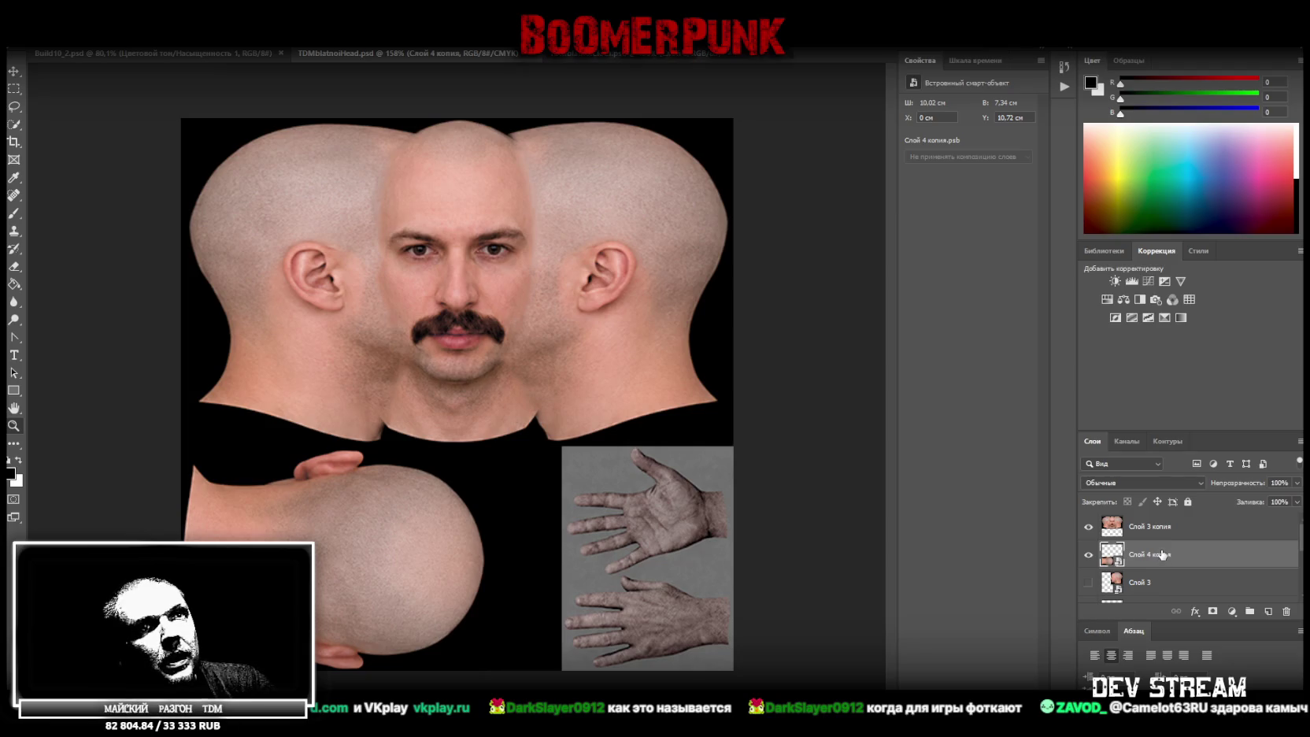
scroll(1163, 554, "down", 2)
scroll(1162, 559, "down", 1)
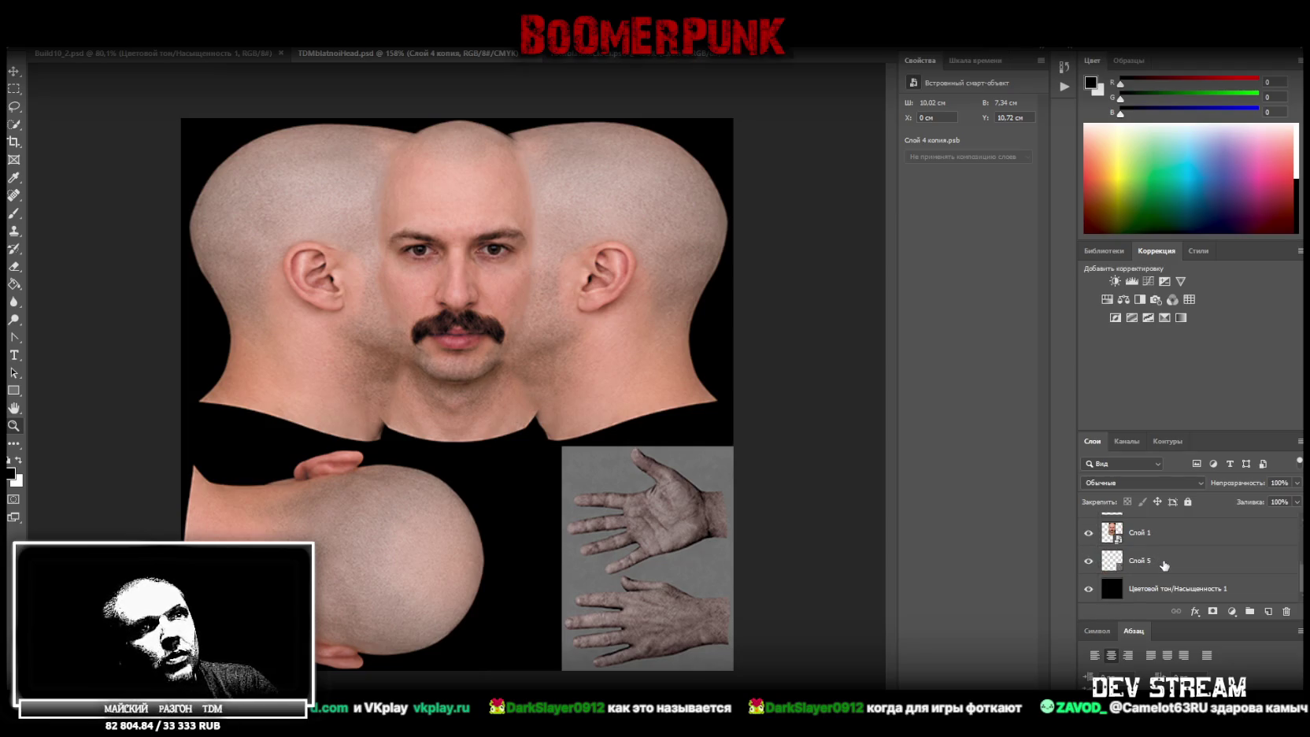
scroll(1165, 563, "up", 1)
scroll(1167, 551, "up", 1)
scroll(1170, 536, "up", 1)
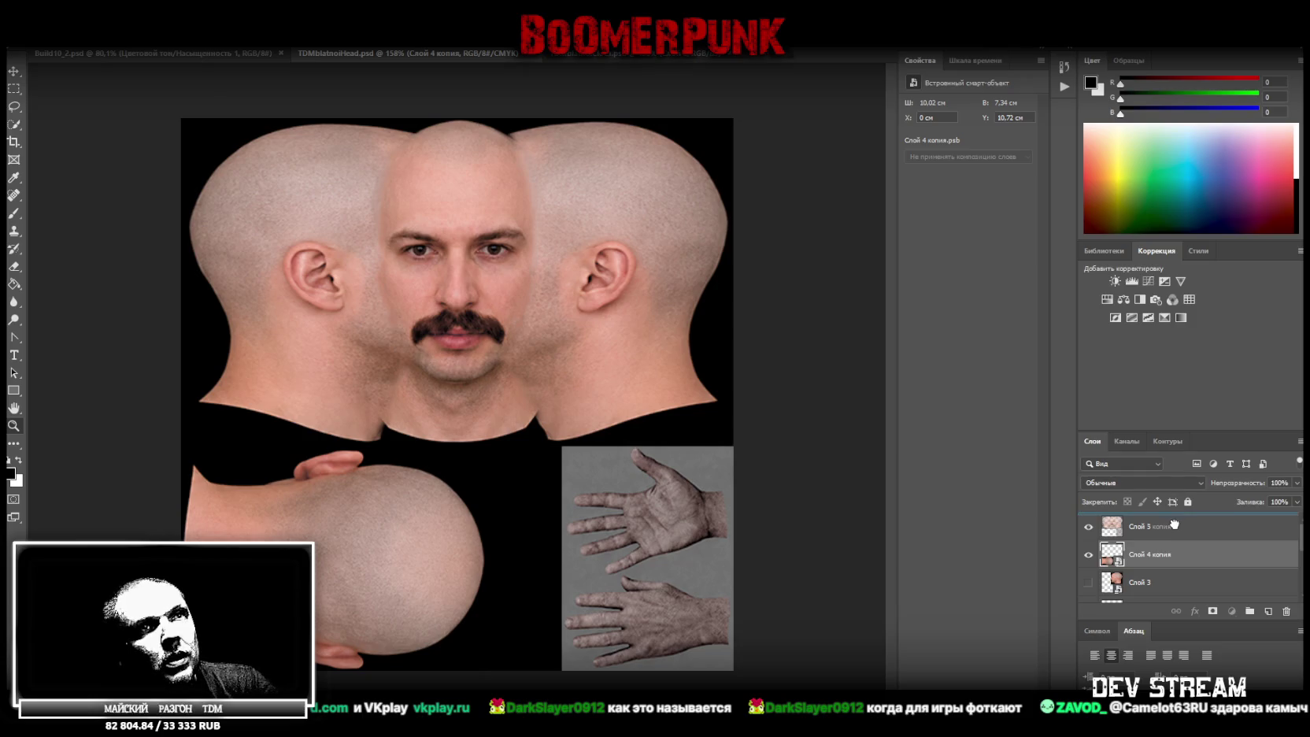
left_click_drag(1174, 524, 1162, 487)
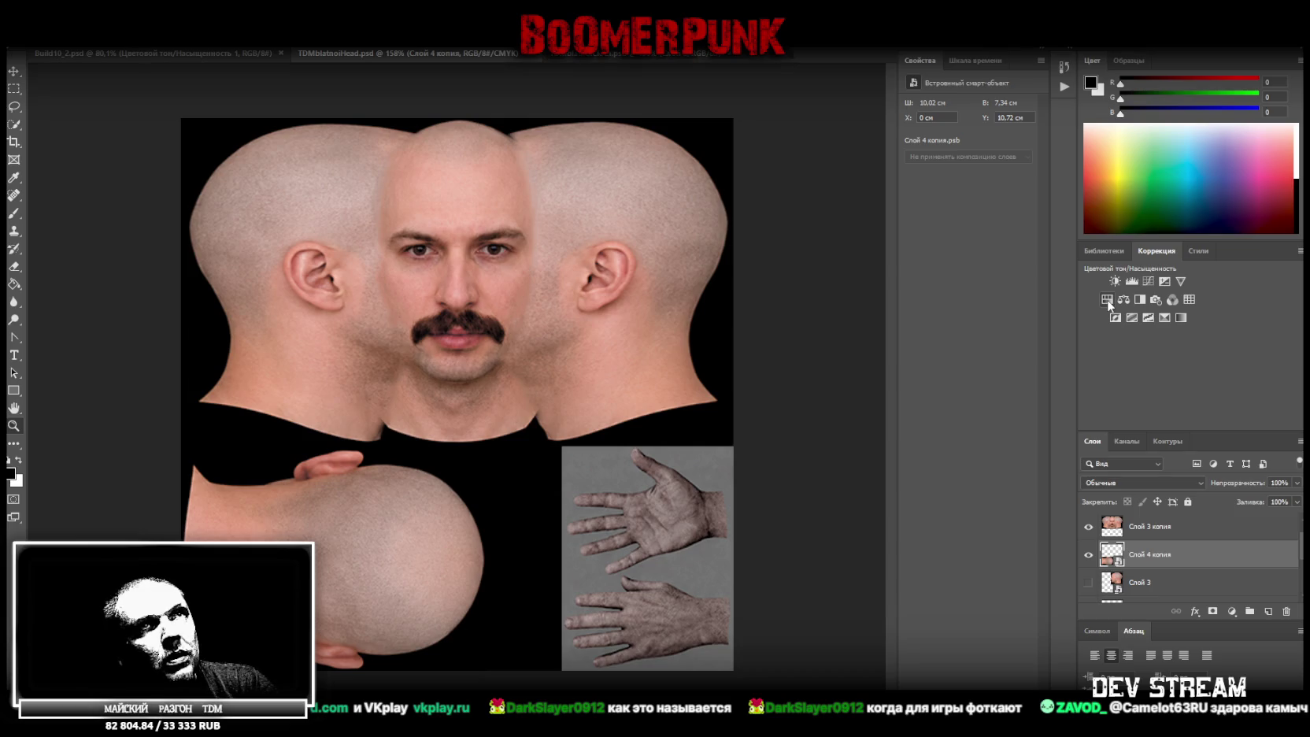
Step: Darken the texture with a Brightness/Contrast layer at -41 and save it as a PNG
left_click(1115, 281)
left_click(952, 139)
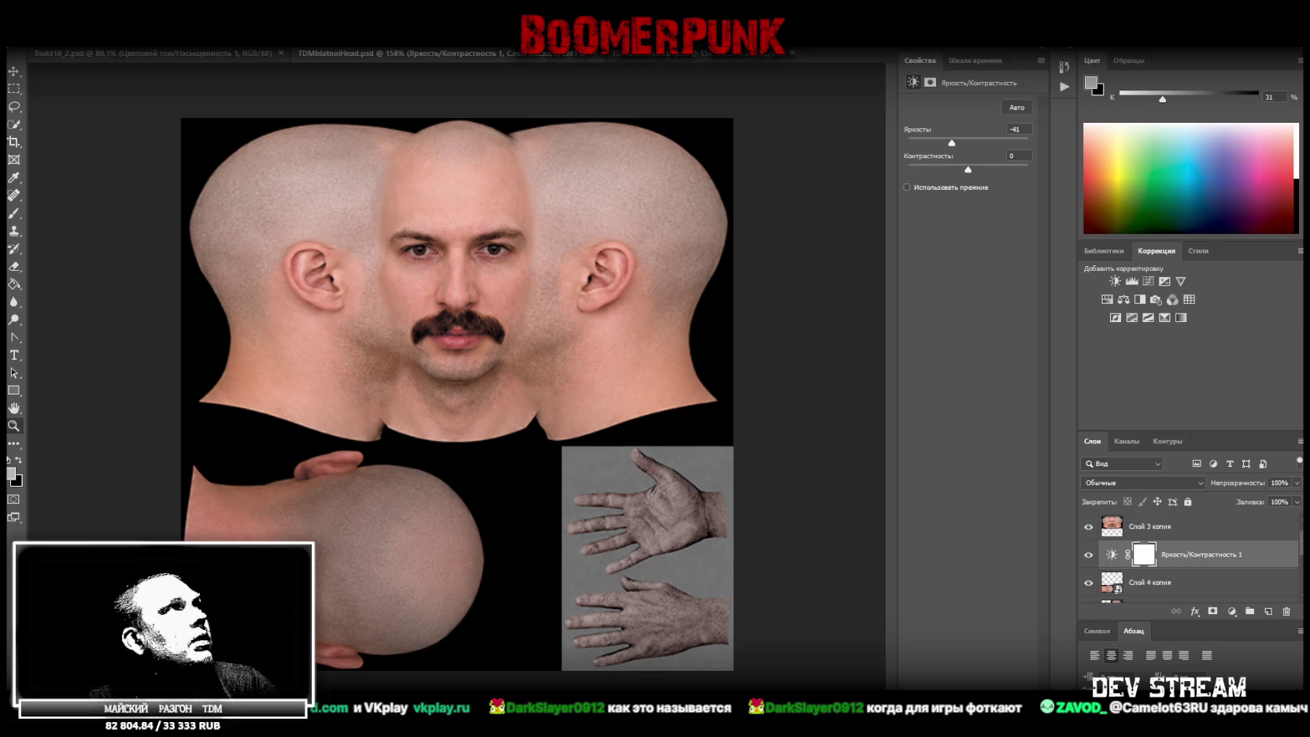
right_click(25, 46)
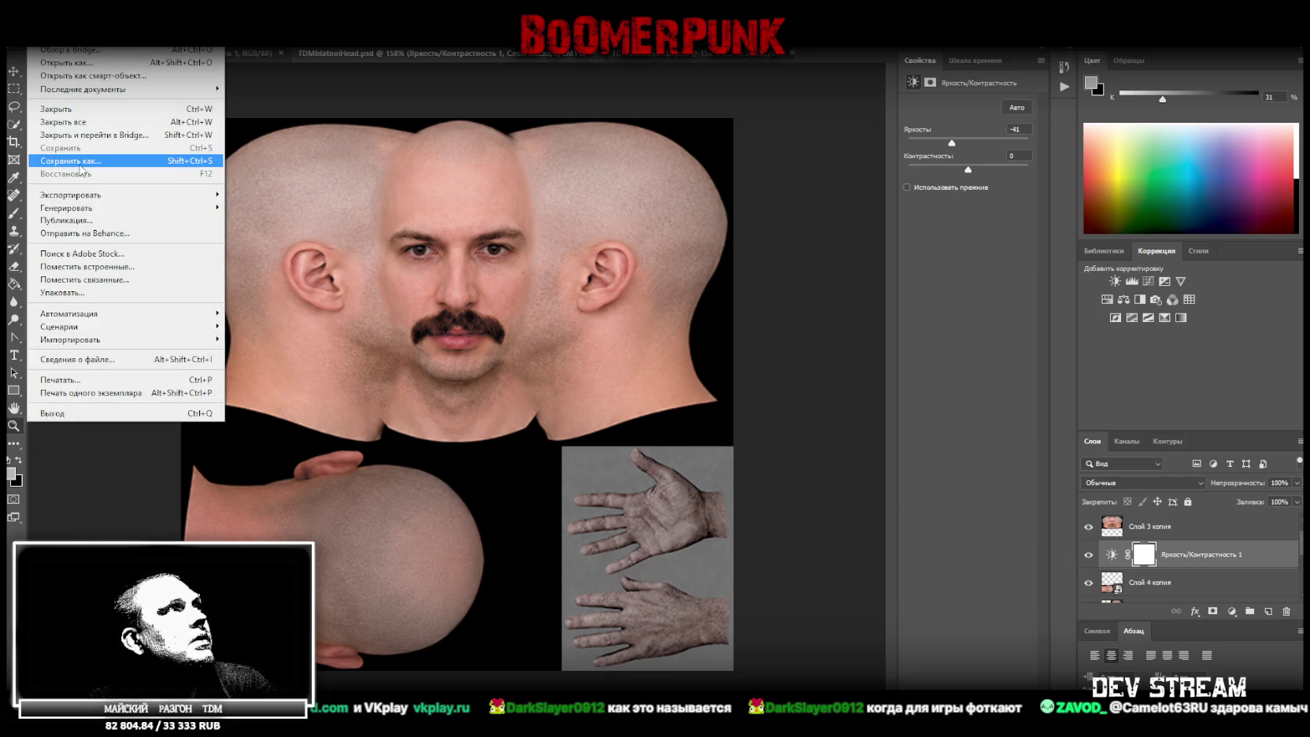
key("Escape")
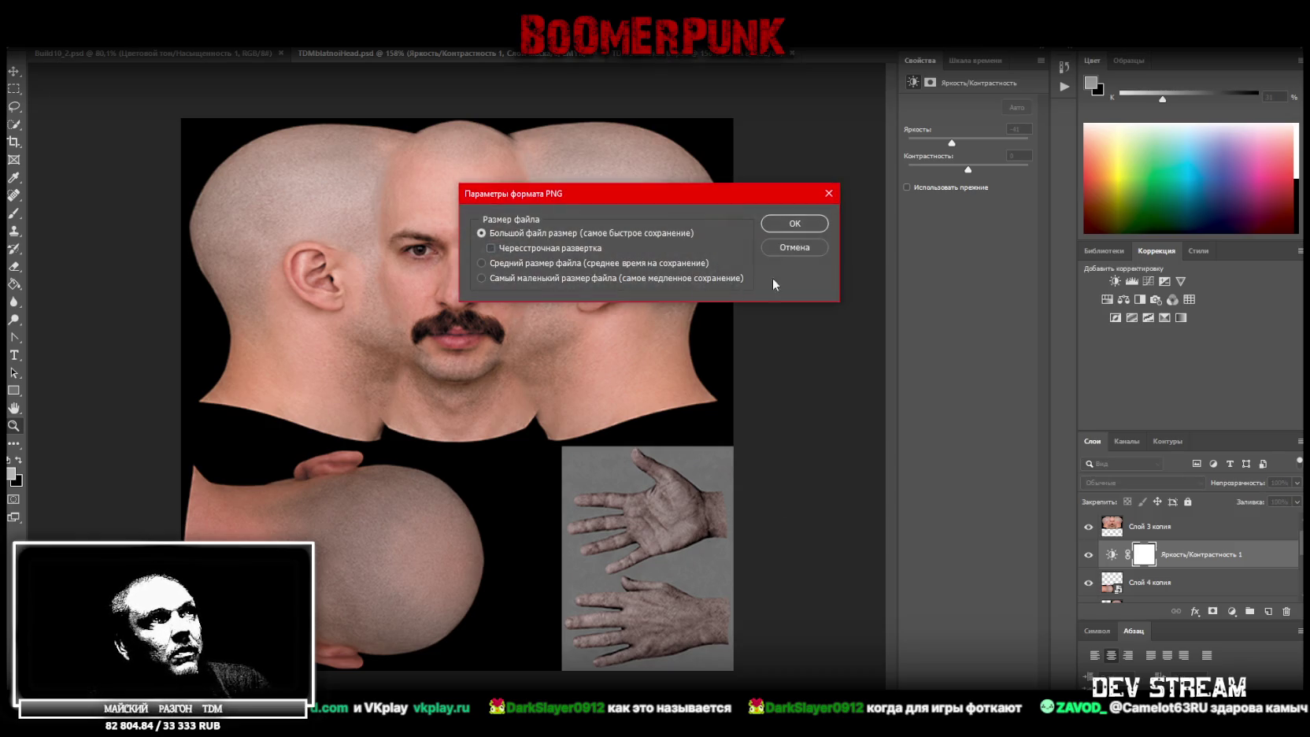
left_click(778, 225)
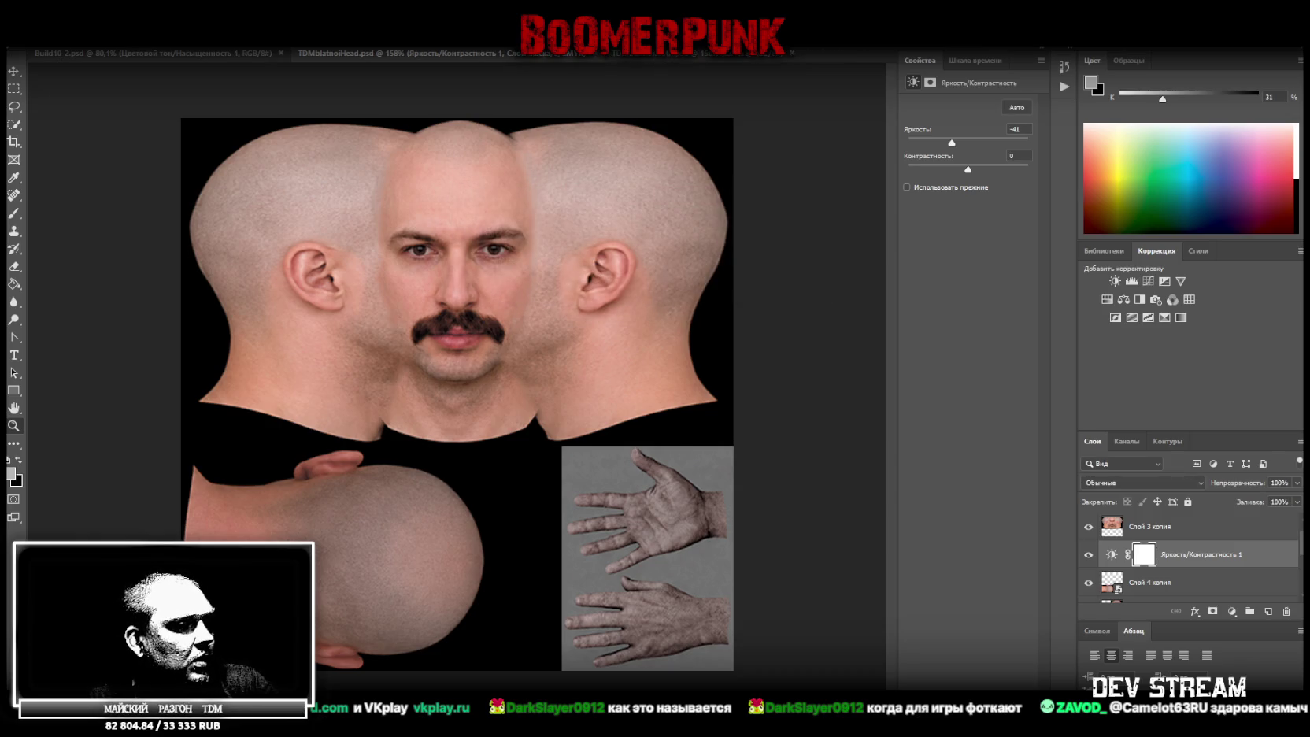
key("alt+Tab")
right_click(115, 212)
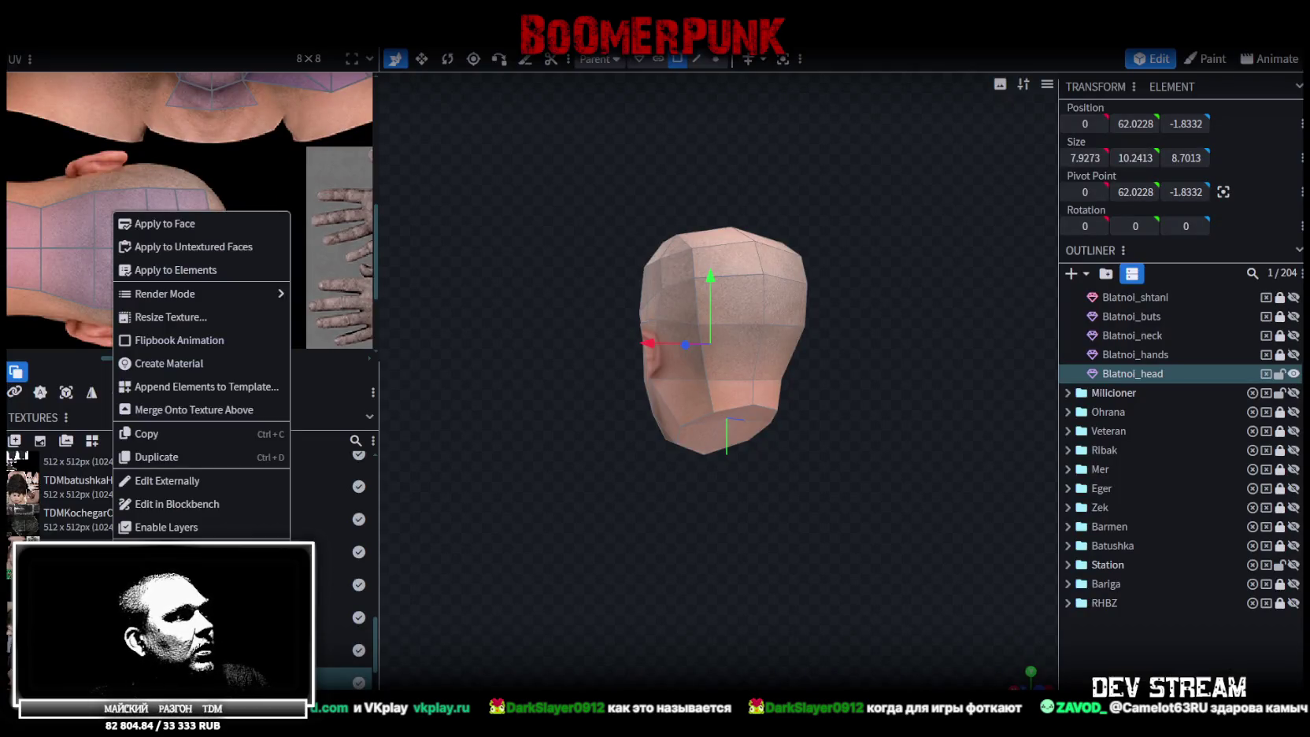
Step: Inspect the darkened head texture from the back, top and left side with the ear
left_click(573, 614)
left_click(891, 440)
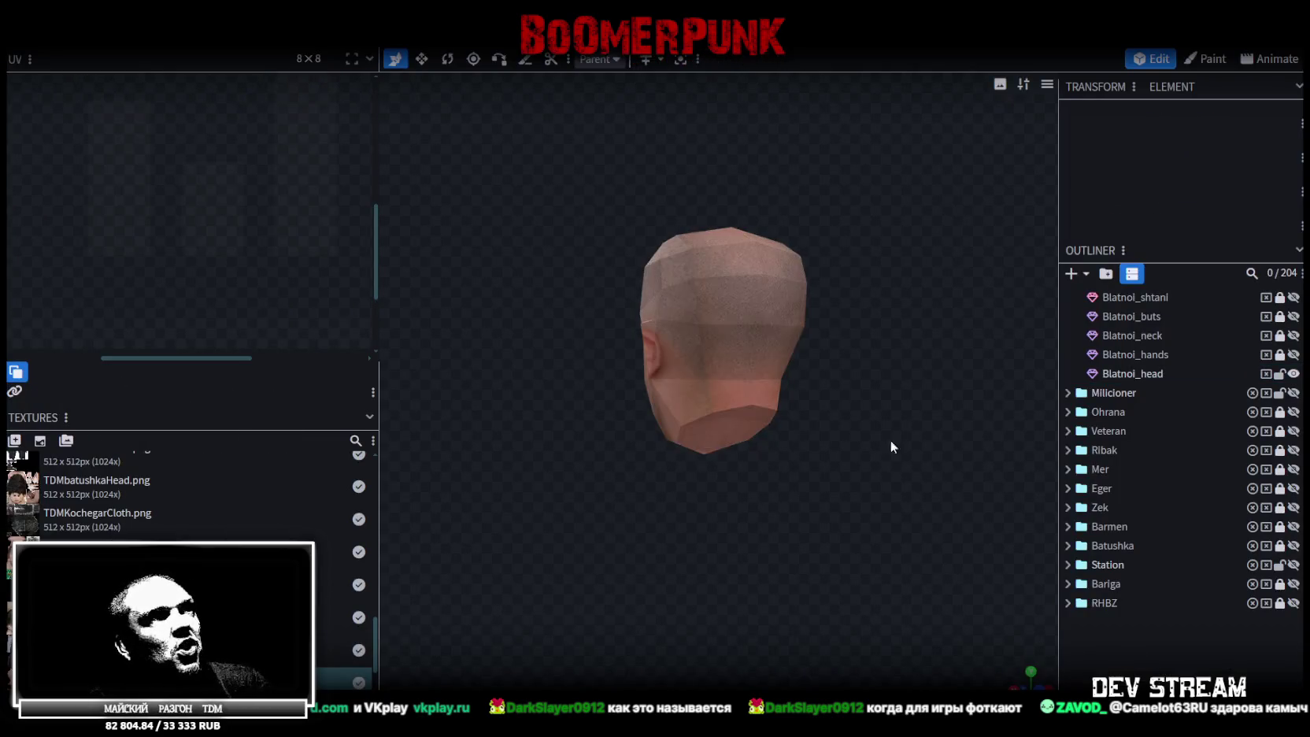
mouse_move(890, 440)
left_mouse_down()
mouse_move(790, 424)
mouse_move(651, 436)
left_mouse_up()
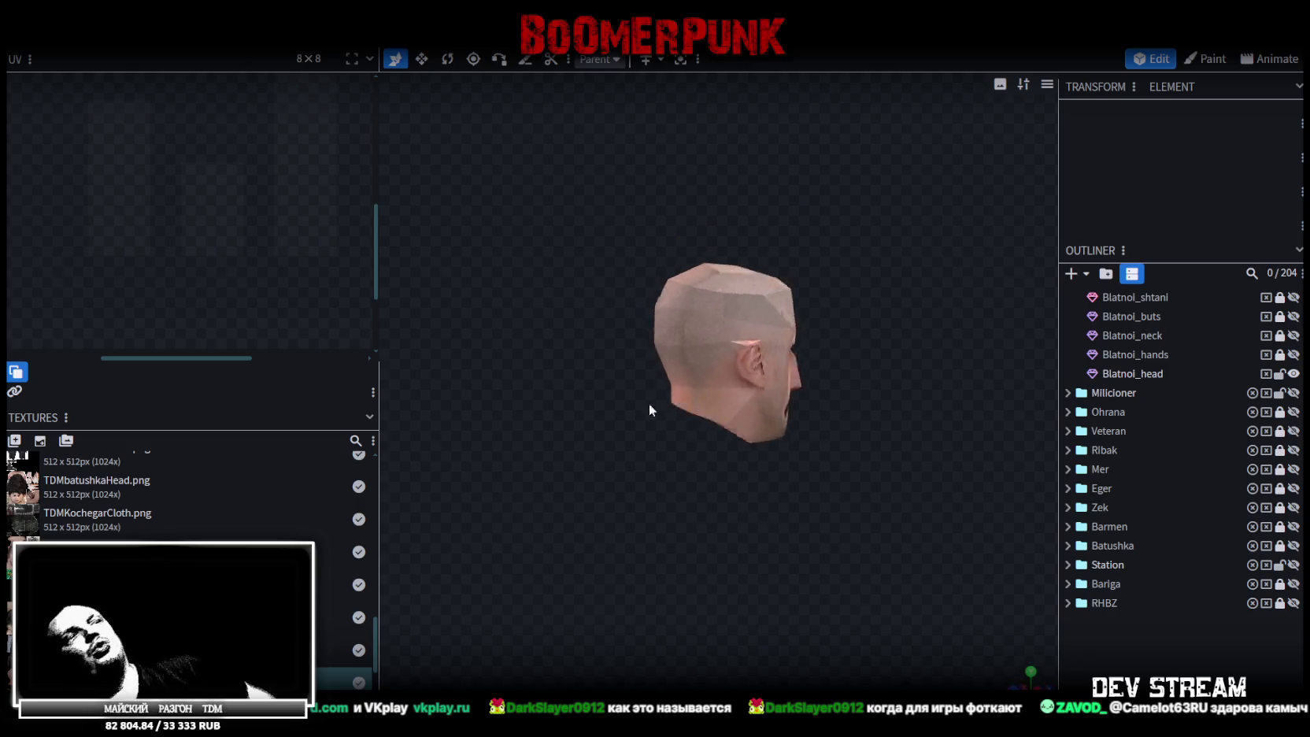
mouse_move(650, 435)
left_mouse_down()
mouse_move(721, 290)
mouse_move(732, 527)
mouse_move(745, 524)
mouse_move(782, 274)
left_mouse_up()
left_click(721, 290)
left_click(782, 274)
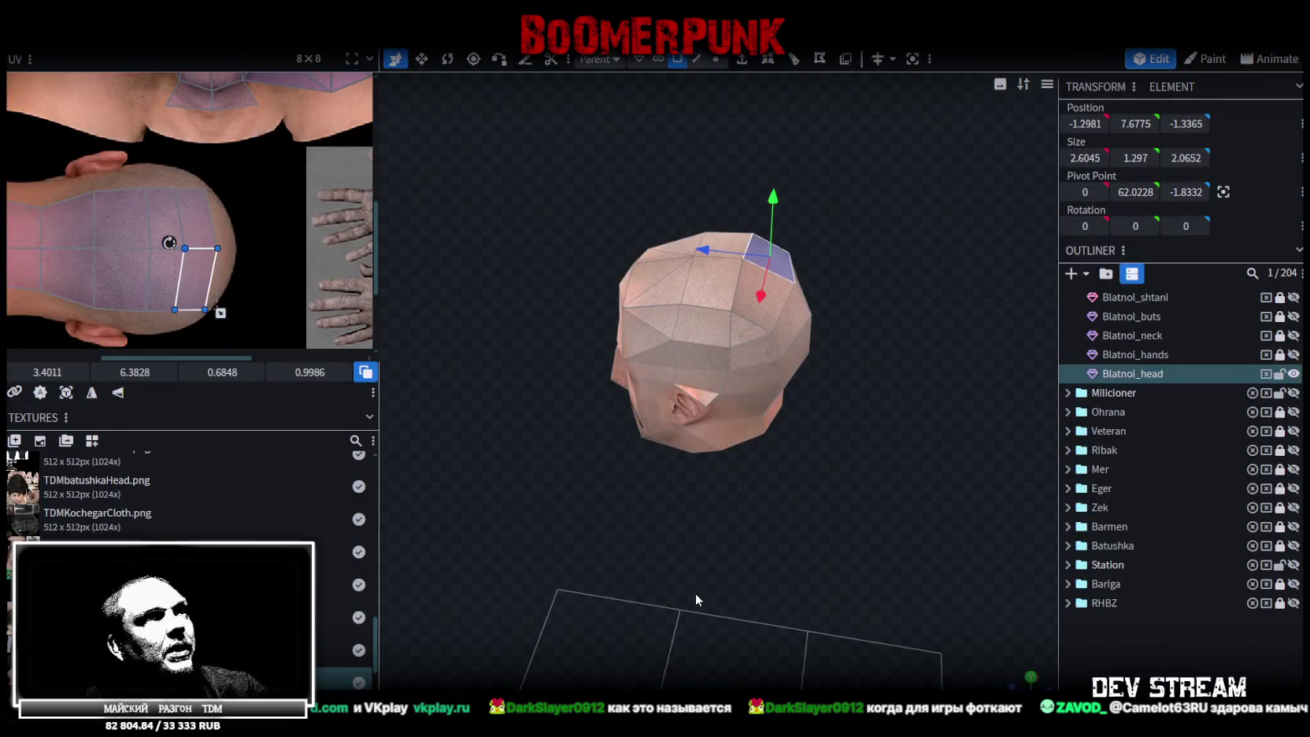
mouse_move(696, 595)
left_mouse_down()
mouse_move(576, 528)
mouse_move(414, 529)
mouse_move(662, 428)
left_mouse_up()
mouse_move(703, 366)
left_mouse_down()
mouse_move(639, 581)
mouse_move(761, 578)
mouse_move(753, 618)
mouse_move(741, 317)
left_mouse_up()
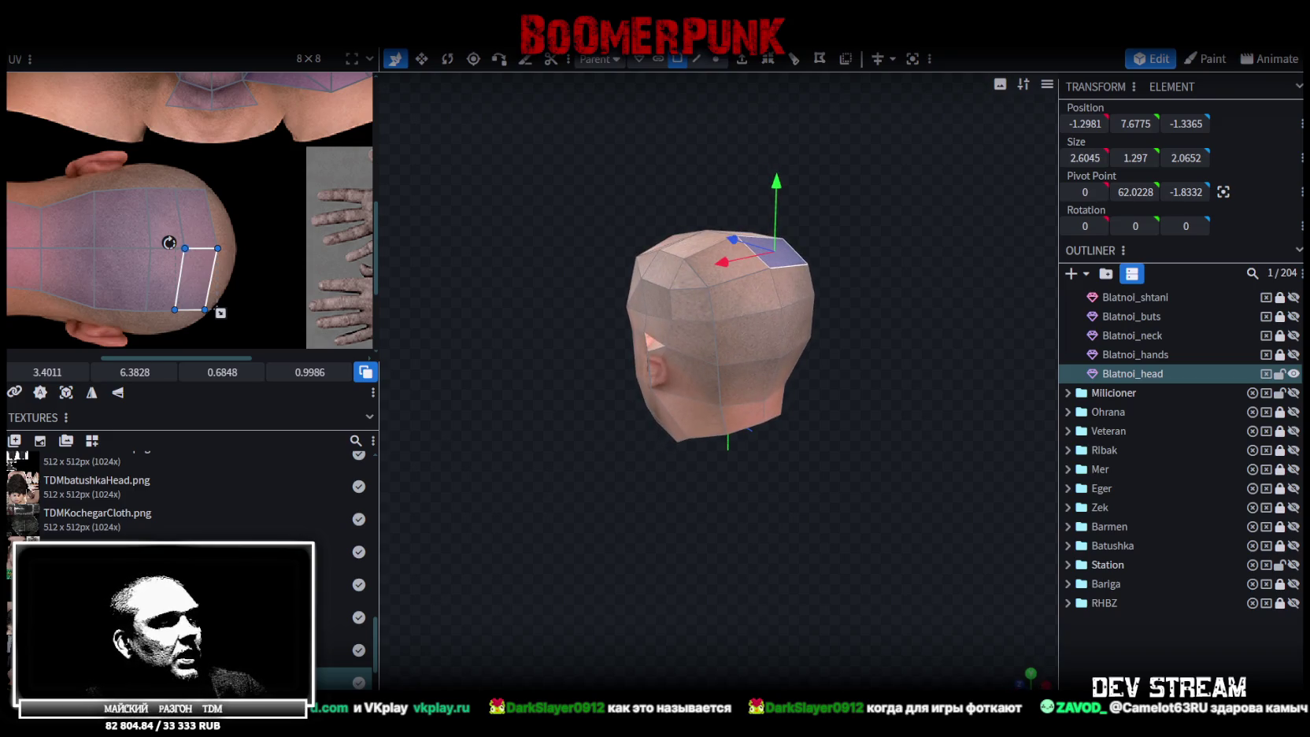
key("alt+Tab")
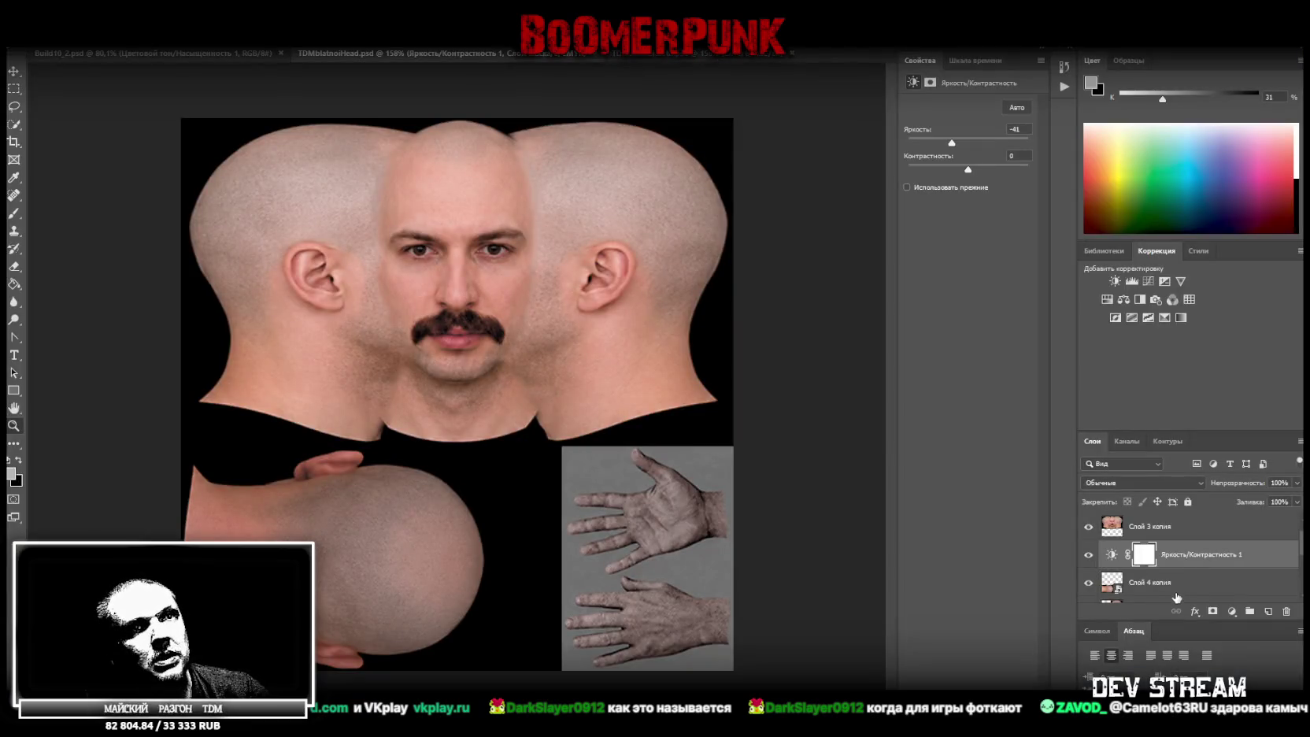
Step: Duplicate Слой 4 копия and merge the Brightness/Contrast adjustment down into the copy
right_click(1180, 582)
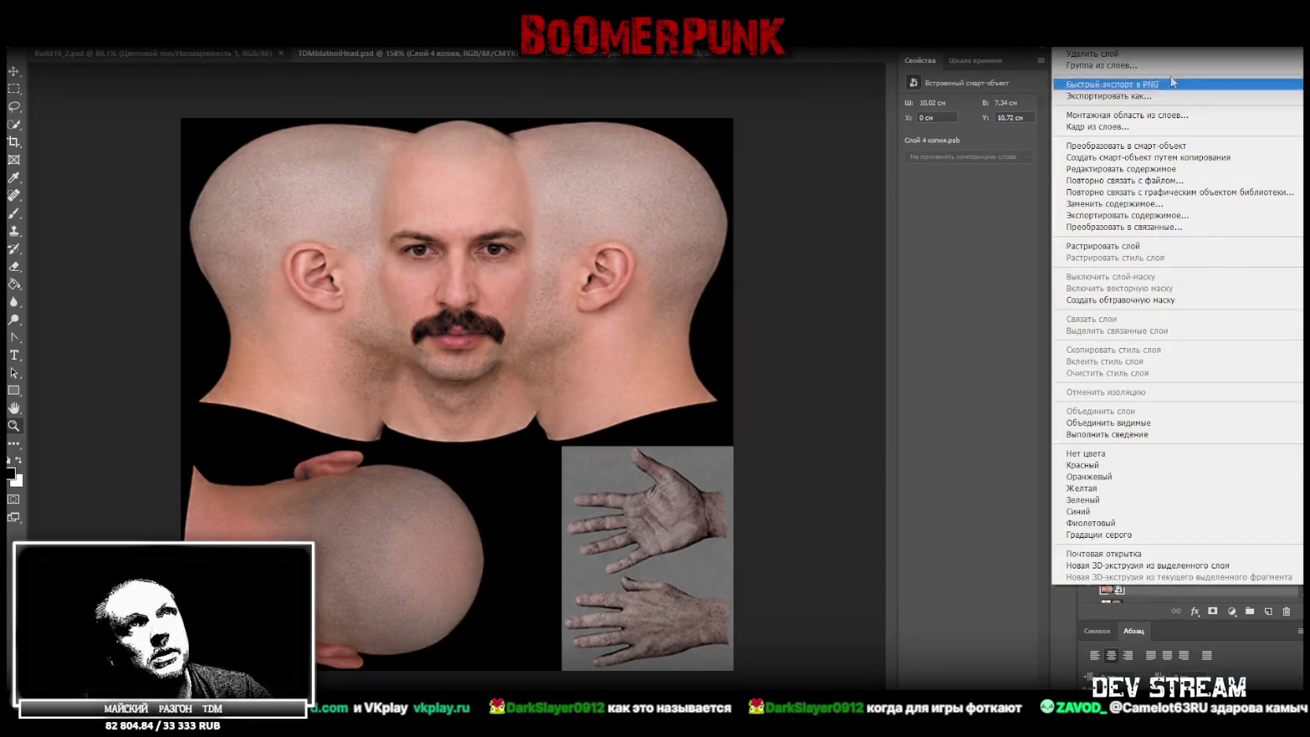
key("Escape")
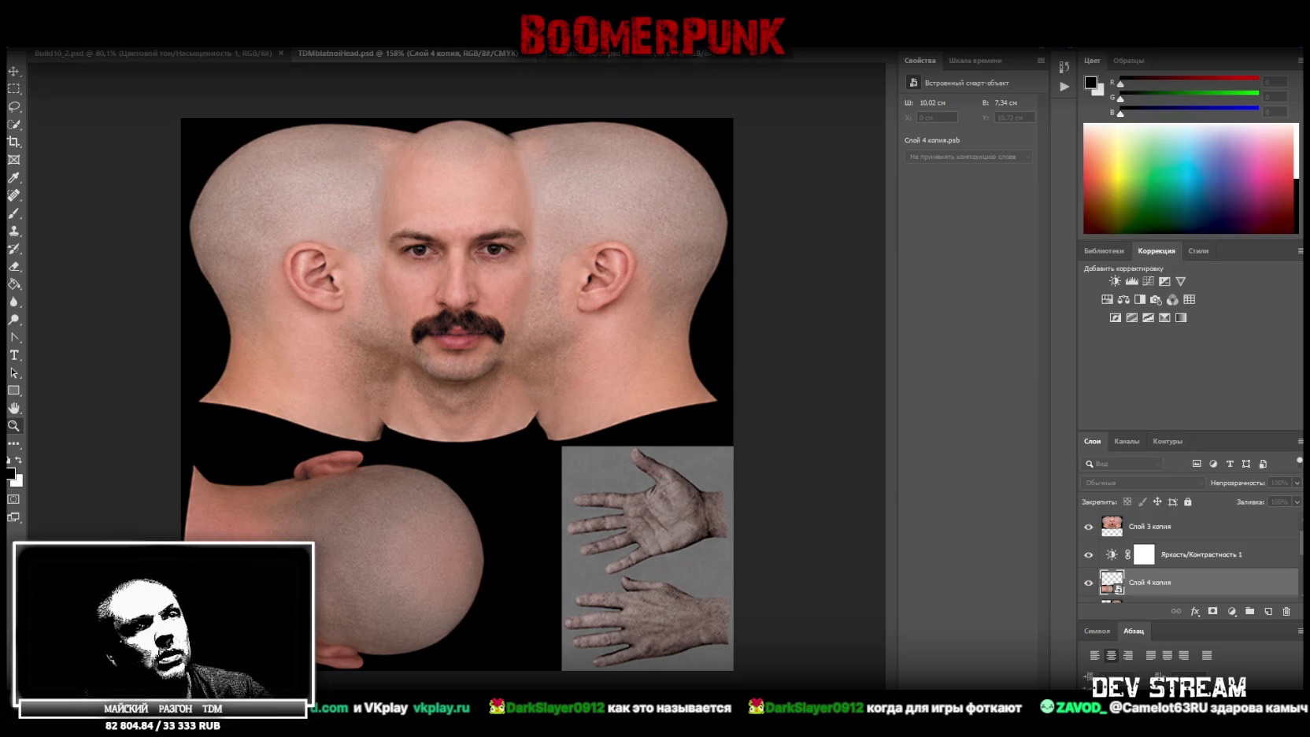
key("ctrl+j")
right_click(1165, 583)
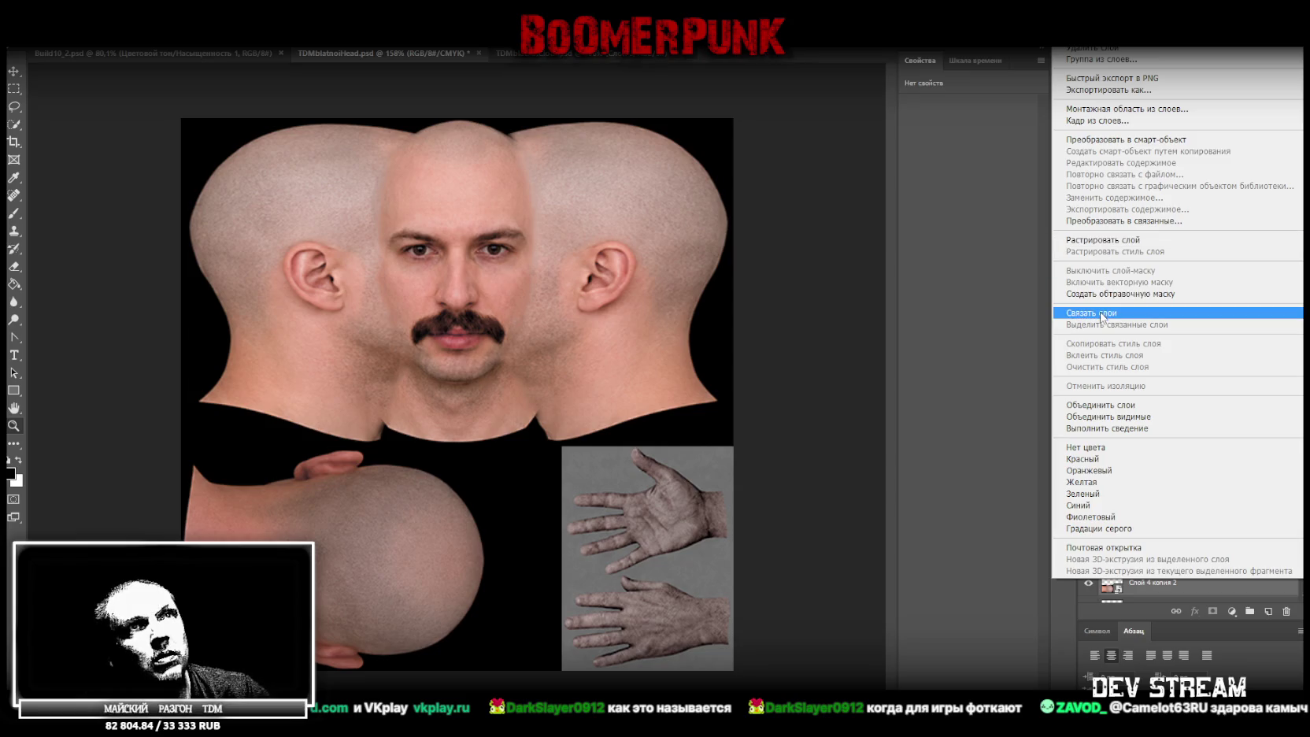
left_click(1098, 404)
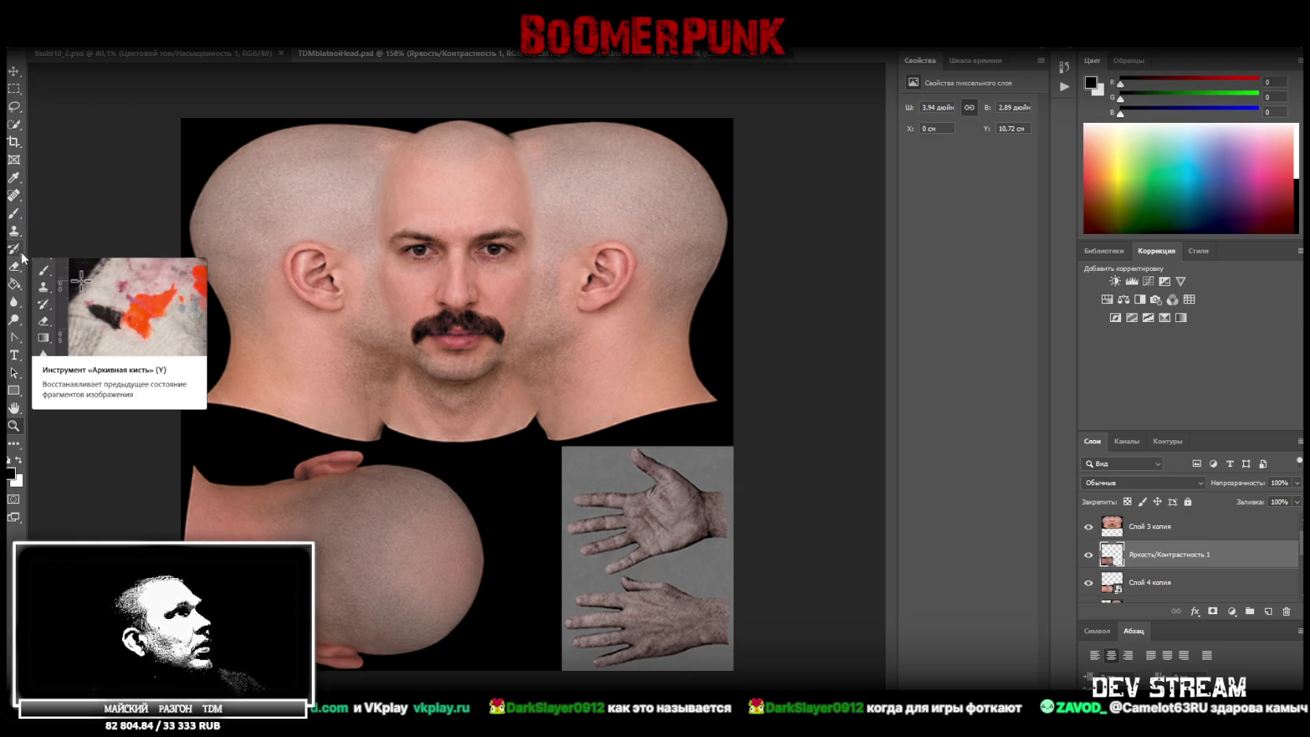
Step: Set the brush size to 42 px and check the head model in Blockbench
right_click(32, 266)
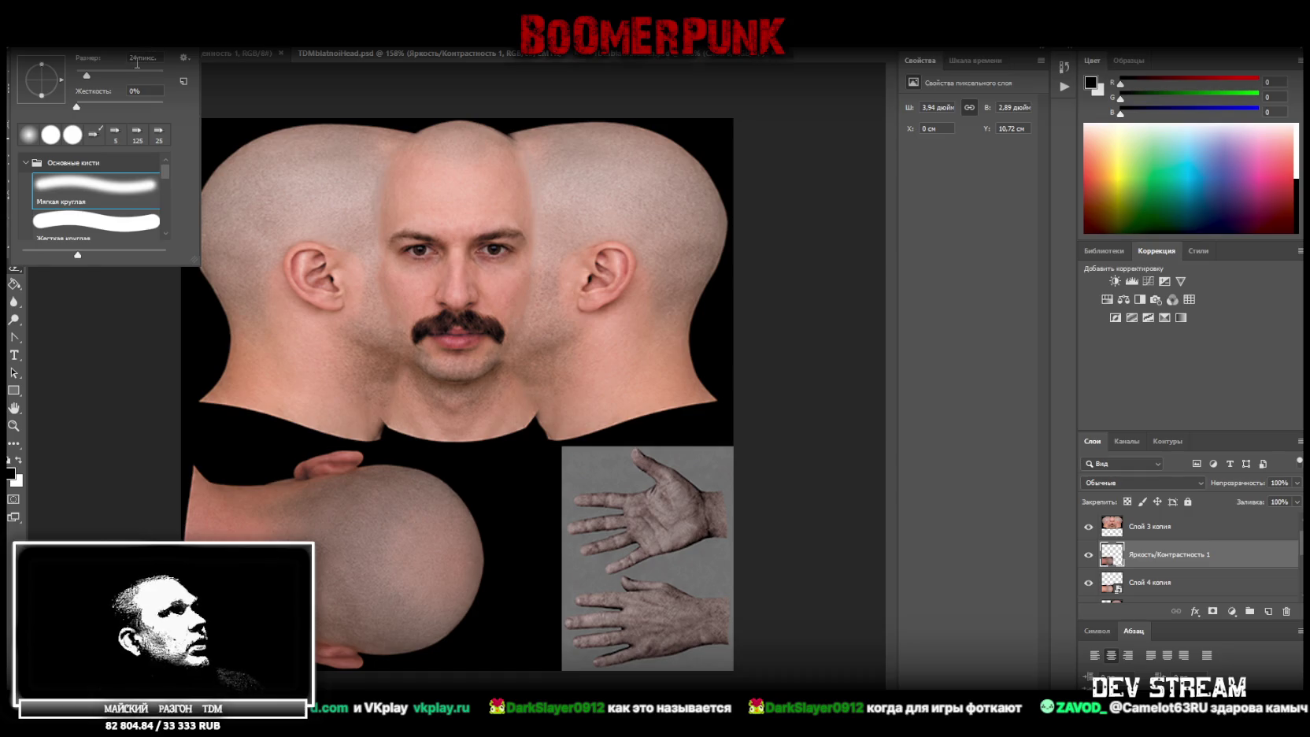
type("42")
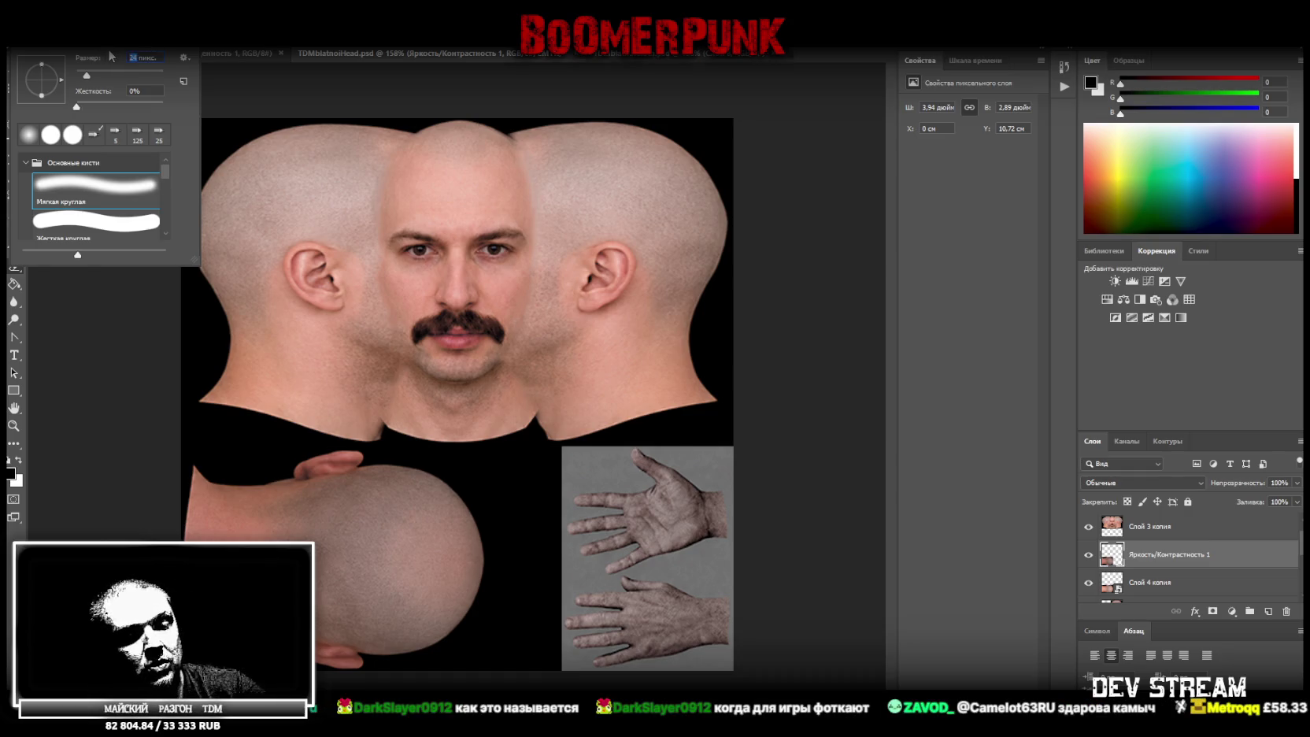
key("Return")
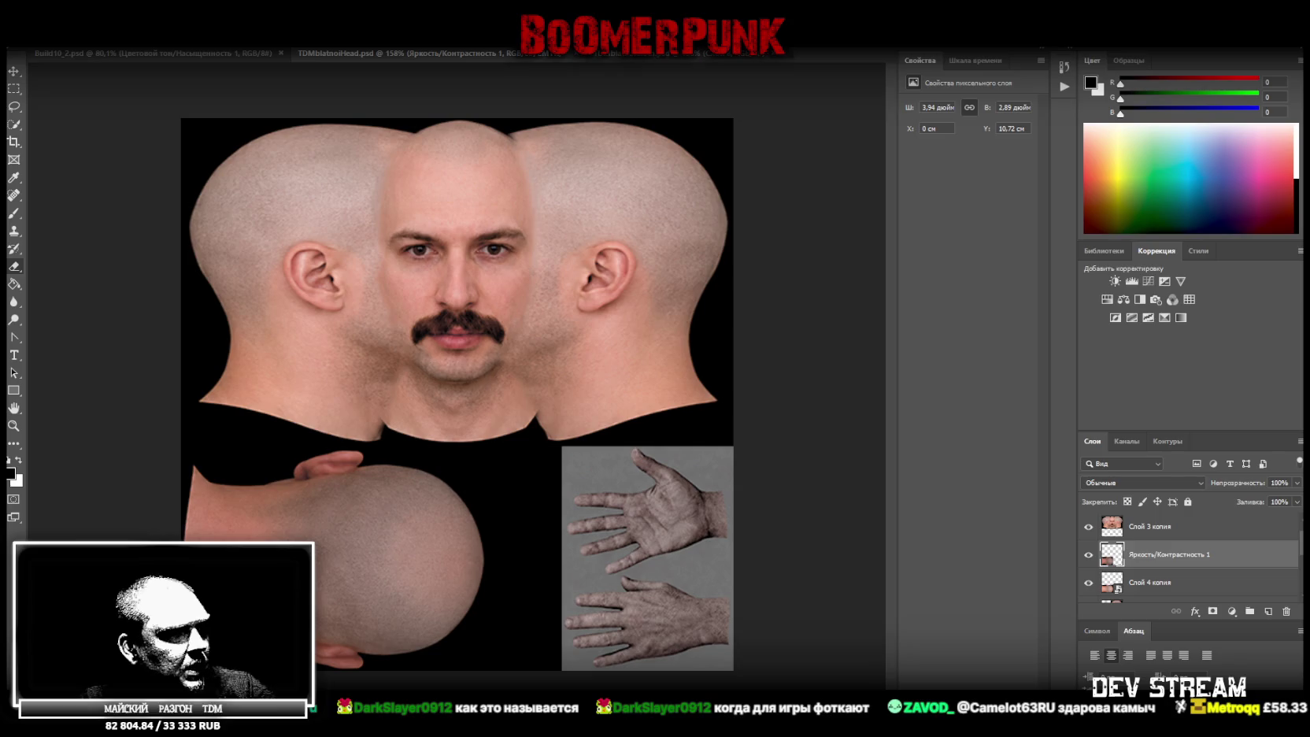
key("alt+Tab")
key("alt+Tab")
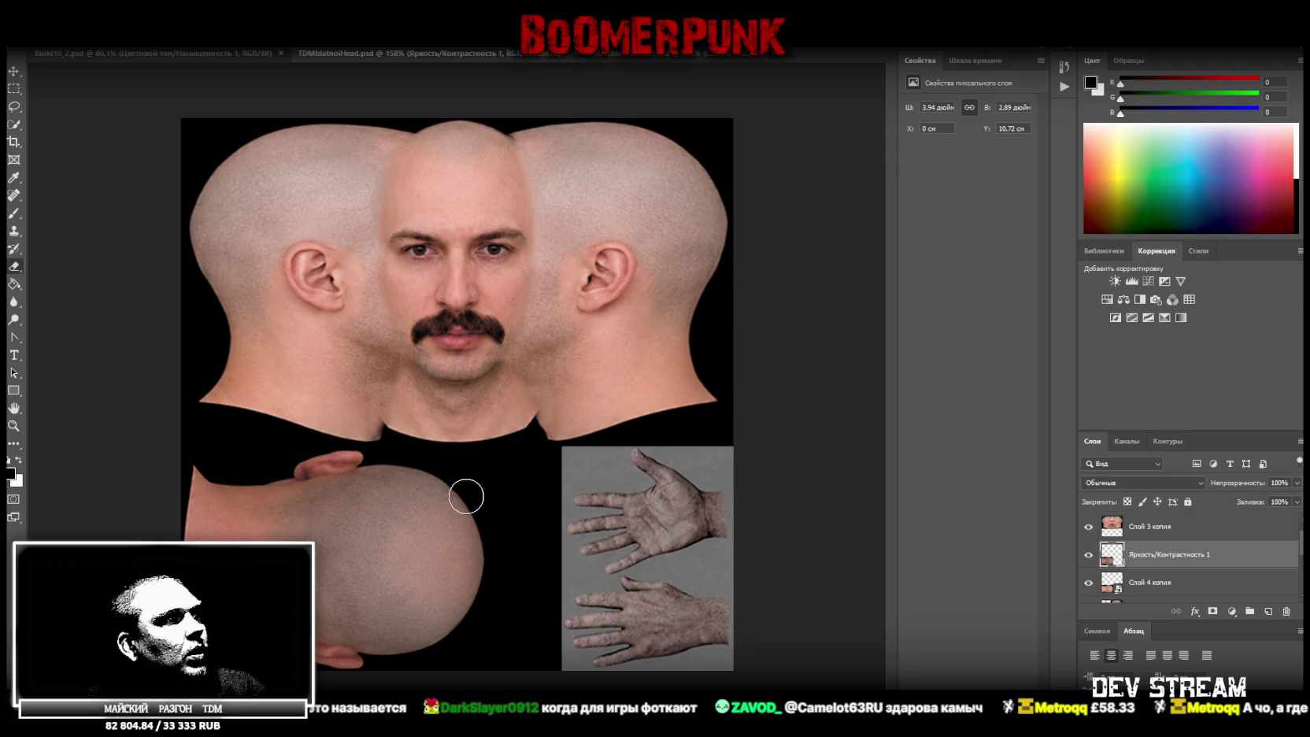
right_click(1149, 561)
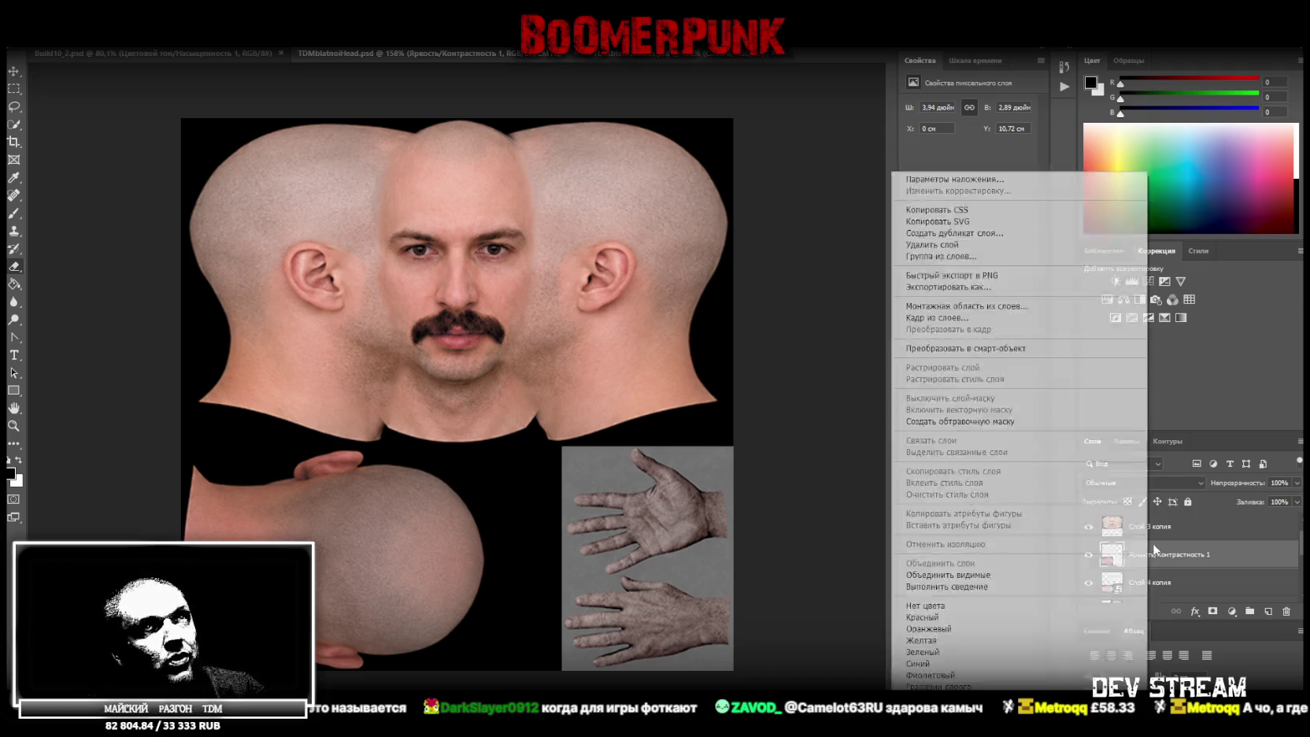
Step: On a copy of Яркость/Контрастность 1, with the original hidden, lighten the lower-left bald head, undoing the last stroke
left_click(974, 233)
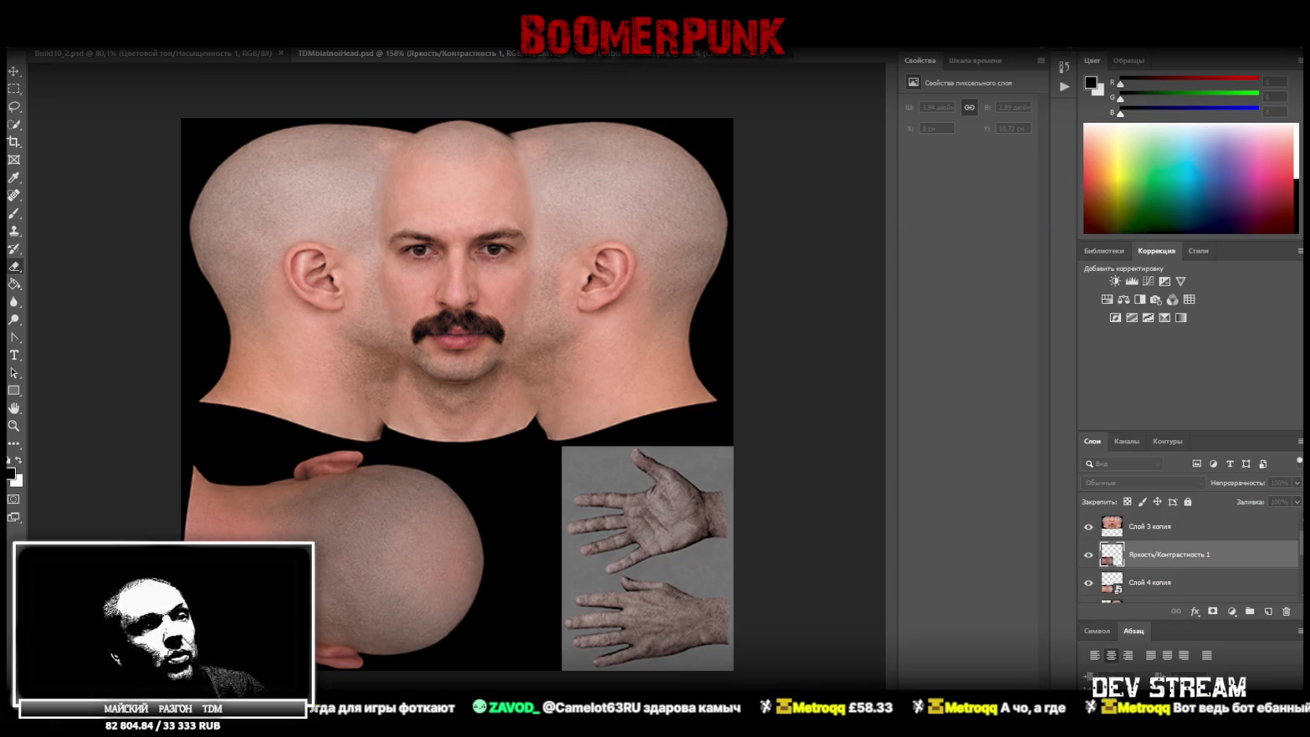
left_click(1092, 581)
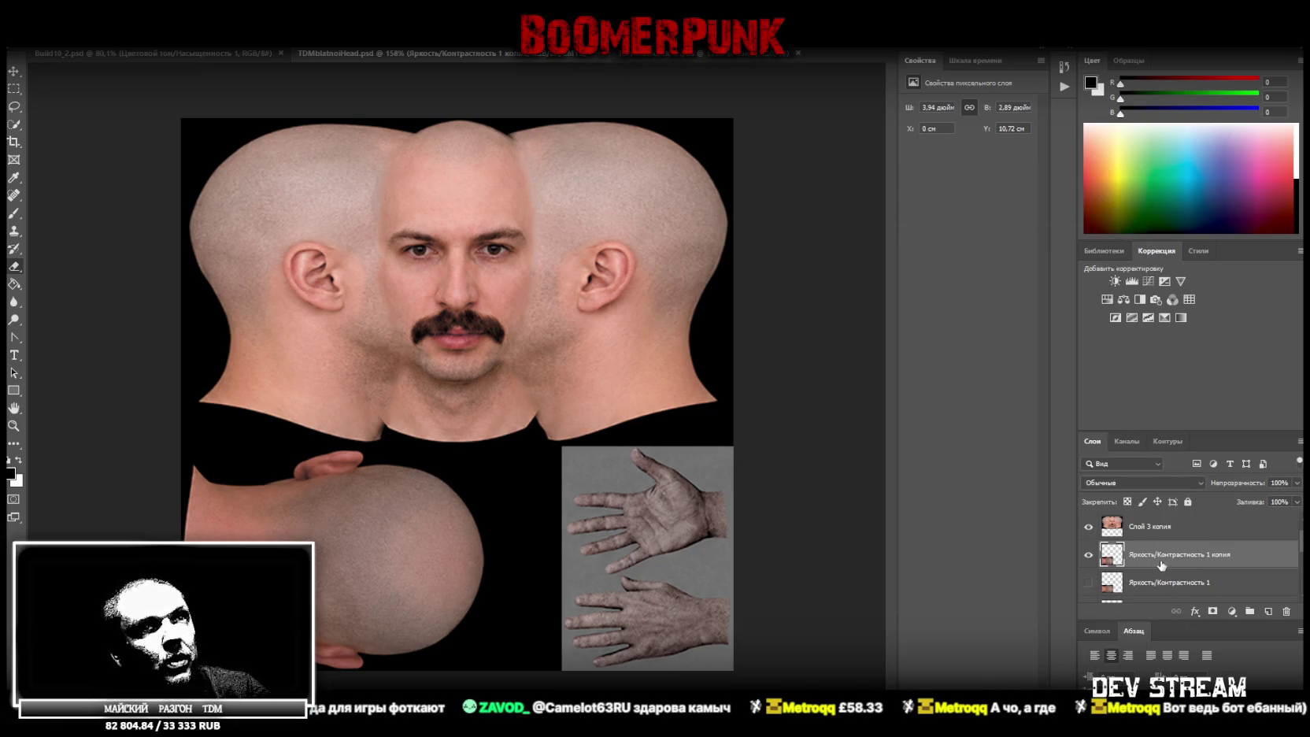
left_click_drag(455, 472, 492, 545)
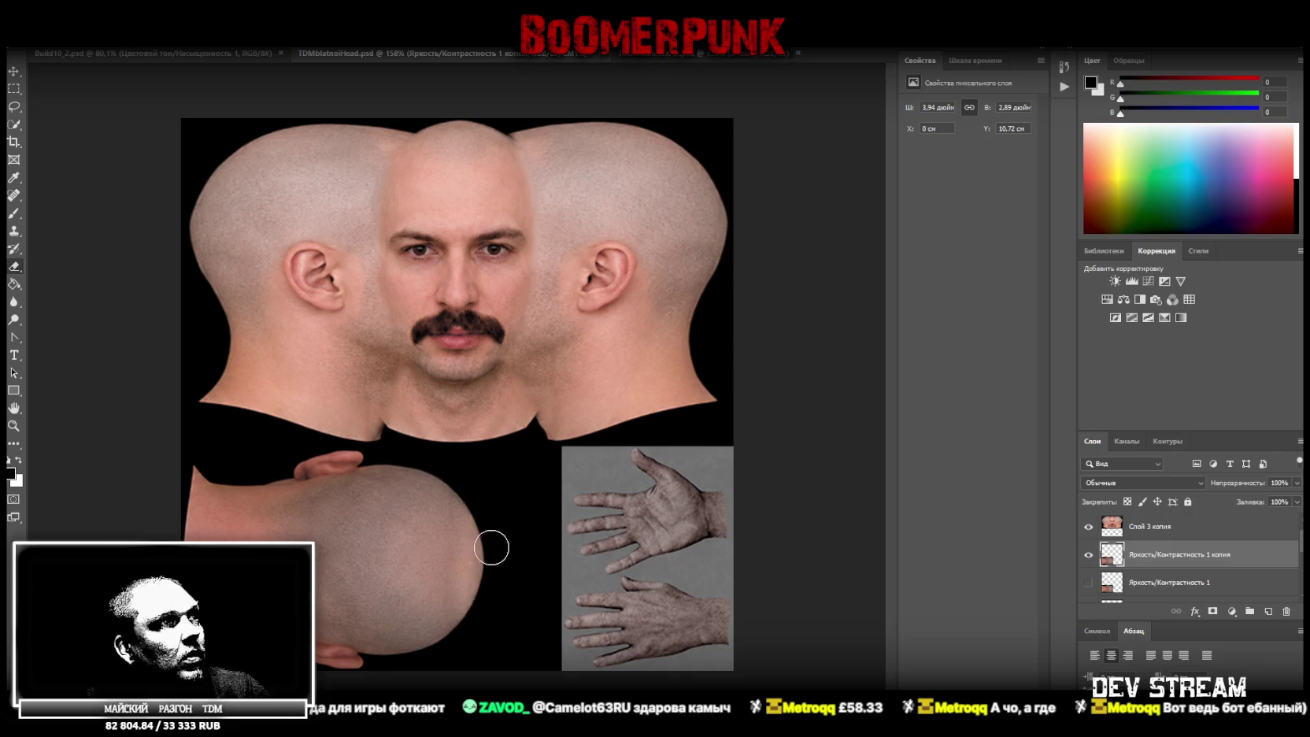
left_click_drag(446, 444, 466, 583)
mouse_move(418, 459)
left_mouse_down()
mouse_move(392, 526)
mouse_move(409, 637)
mouse_move(433, 639)
left_mouse_up()
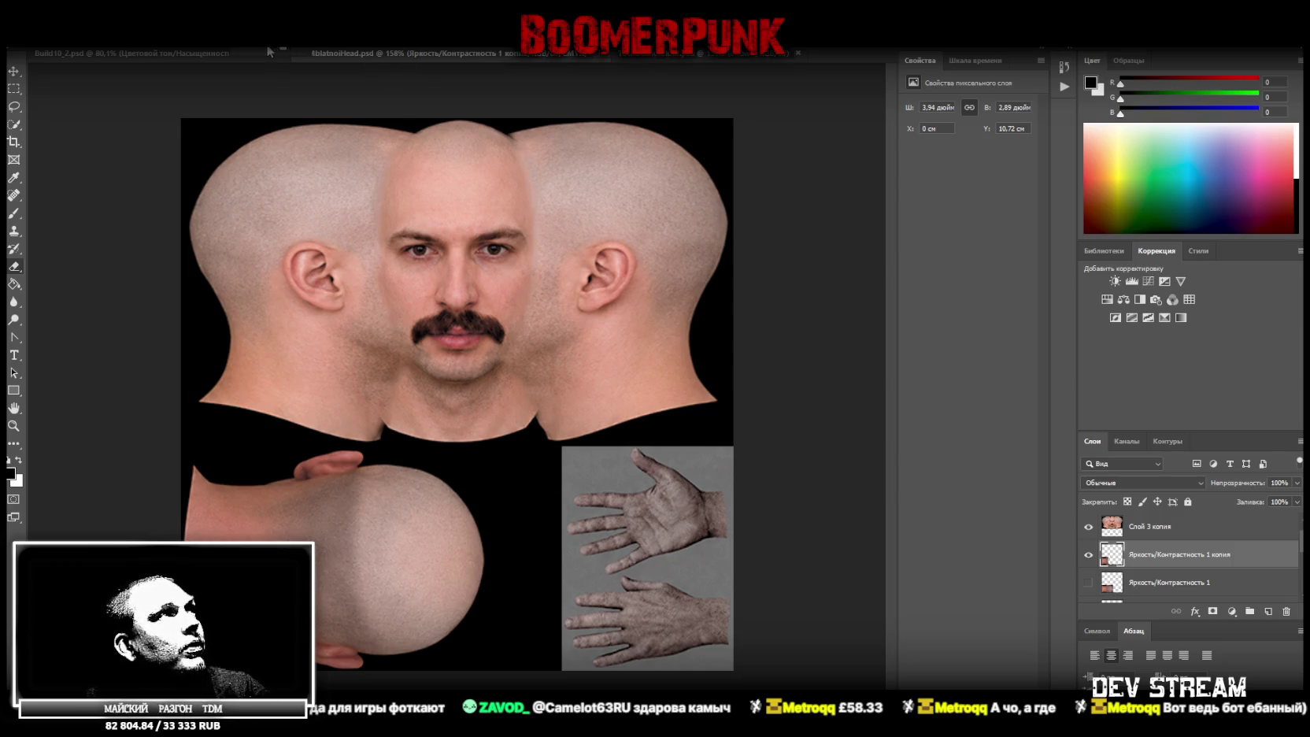
left_click_drag(350, 496, 364, 623)
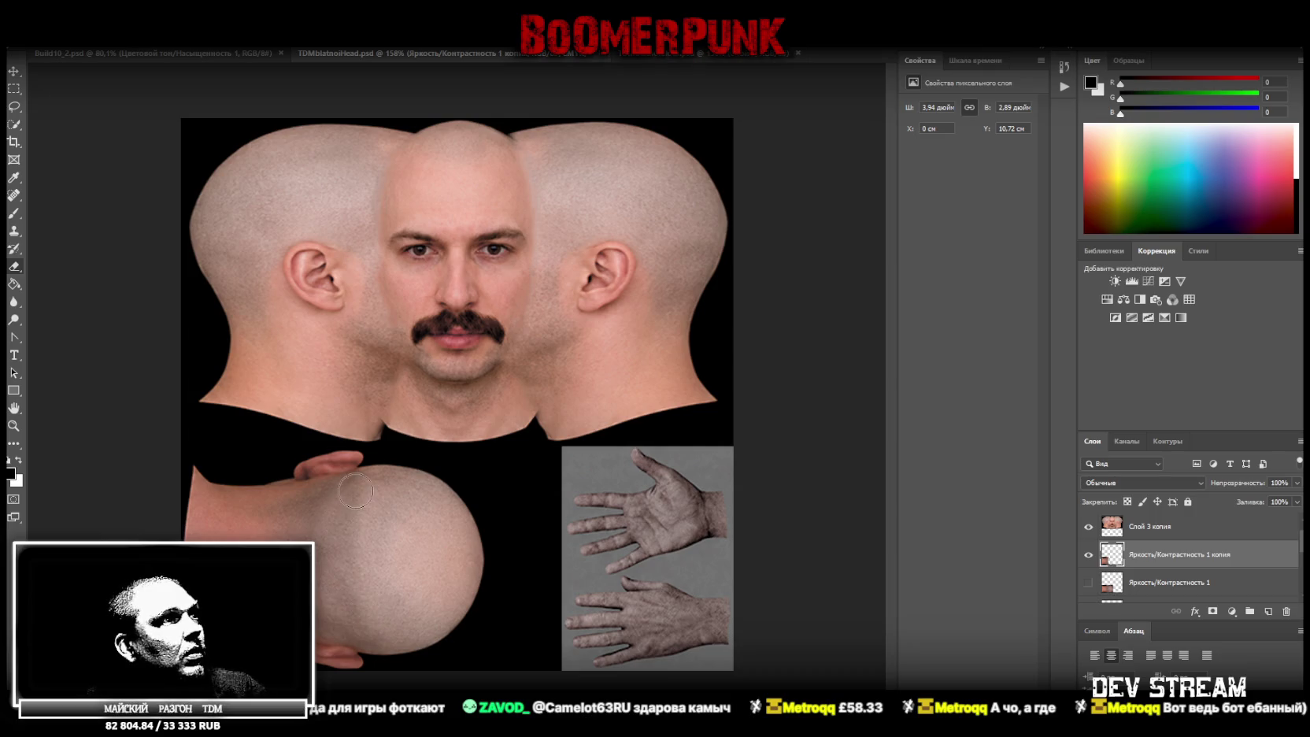
key("ctrl+z")
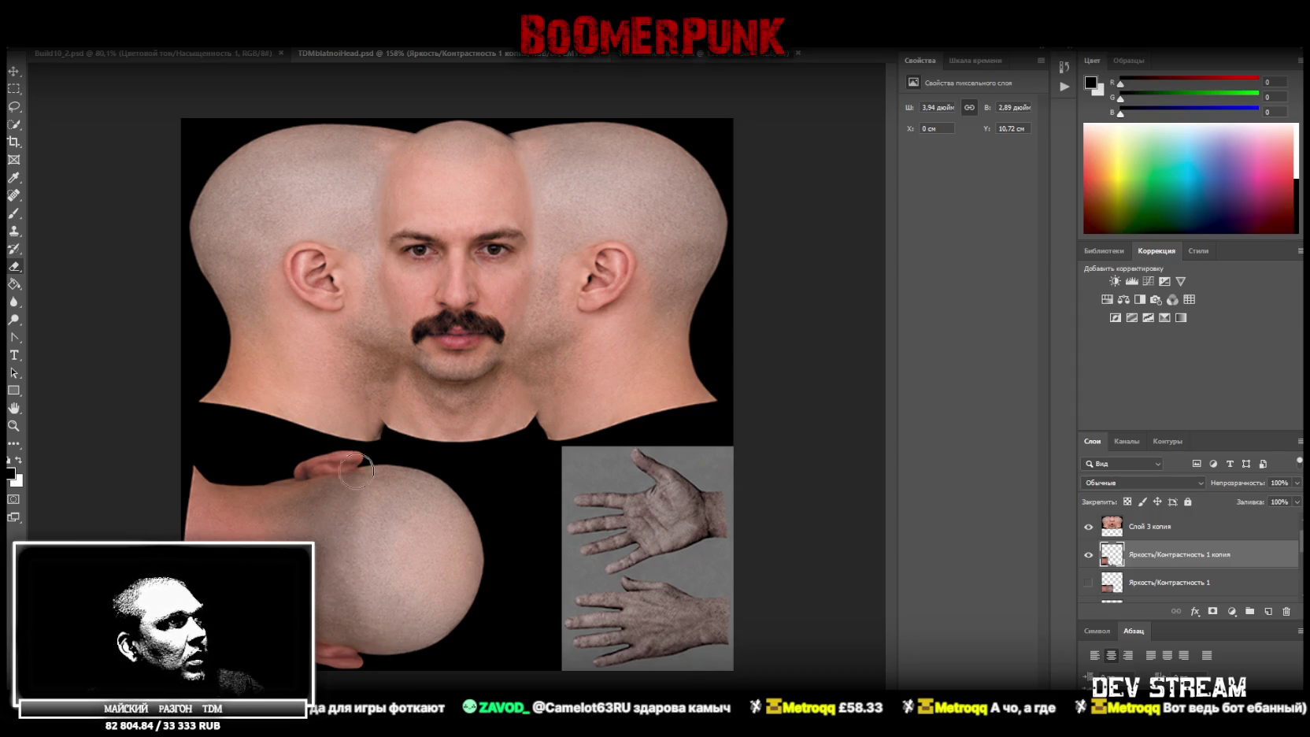
Step: Save the edited texture as PNG and check the scene in Unity
left_click(36, 39)
left_click(114, 160)
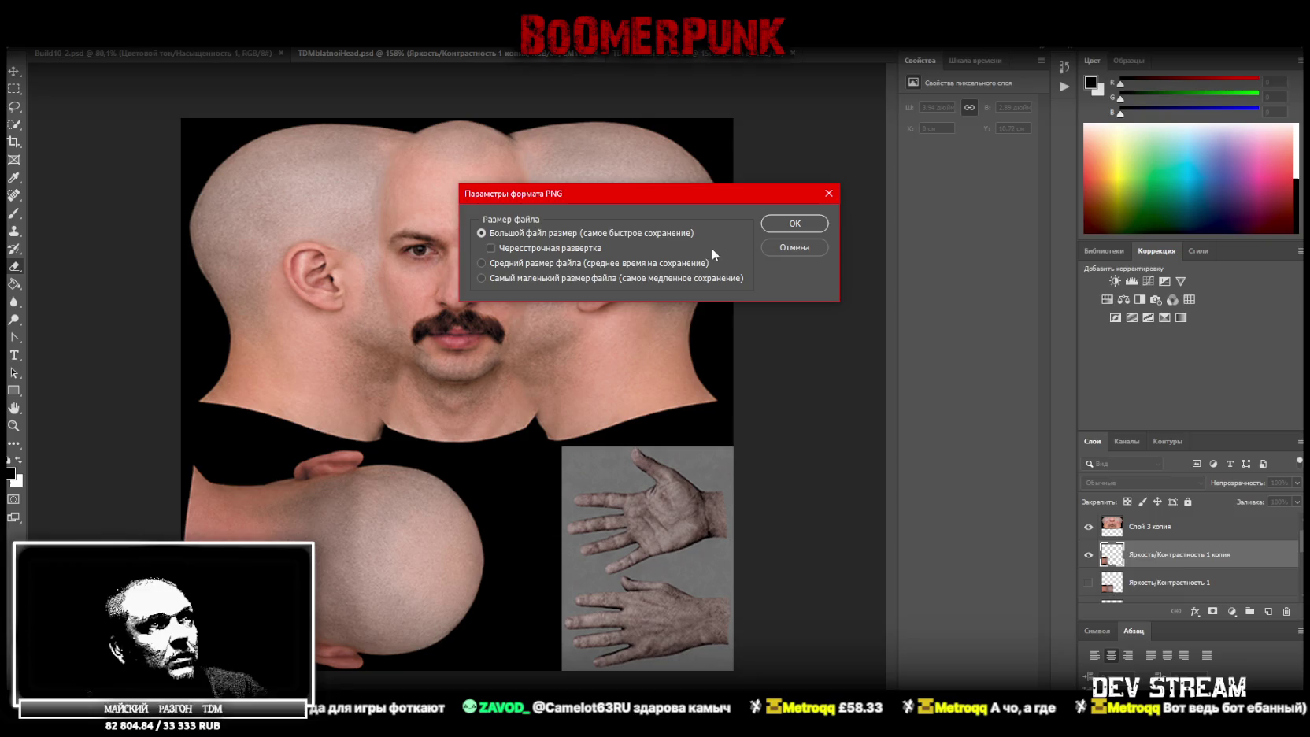
left_click(793, 223)
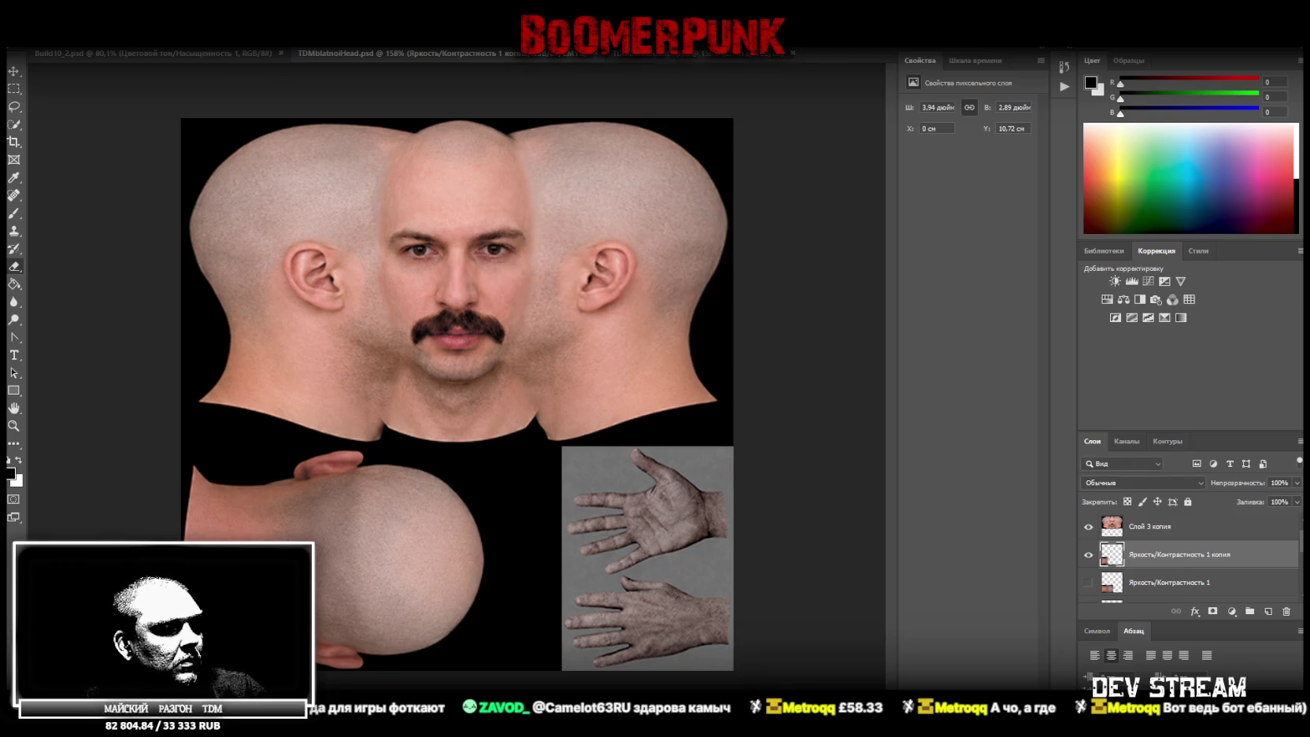
key("alt+Tab")
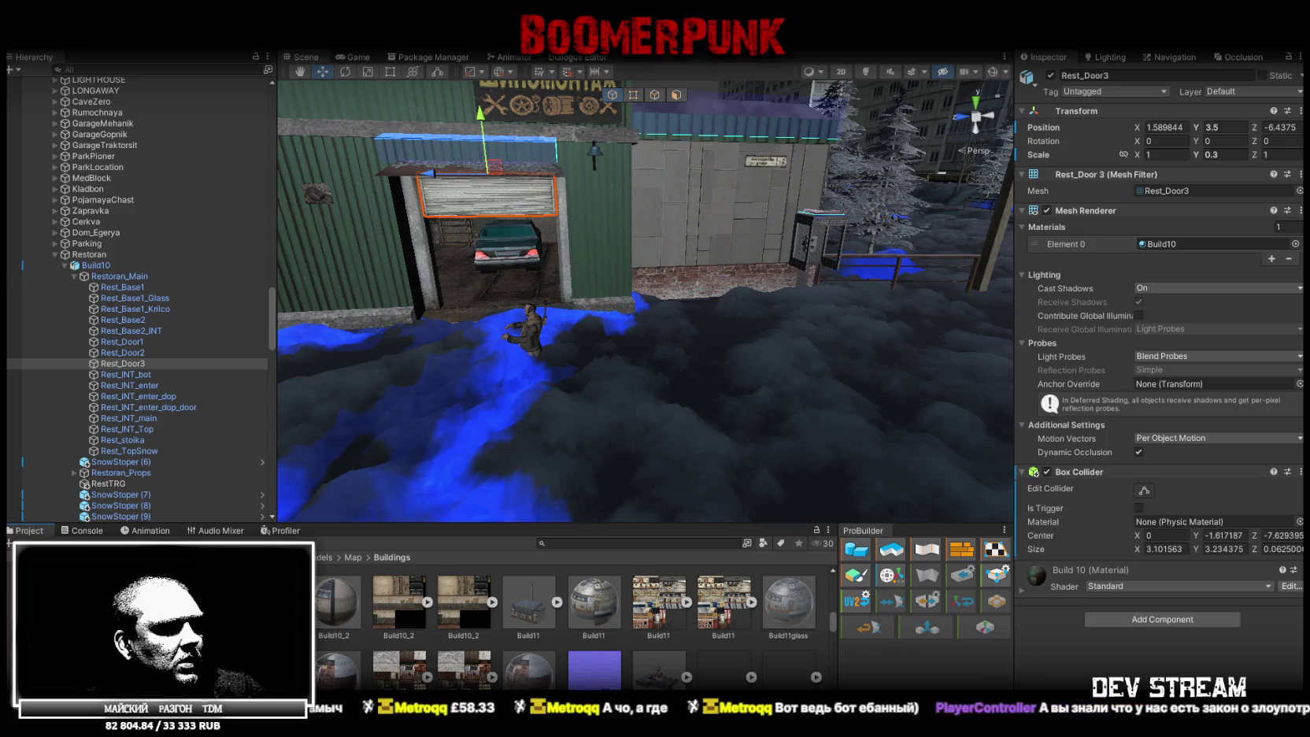
key("alt+Tab")
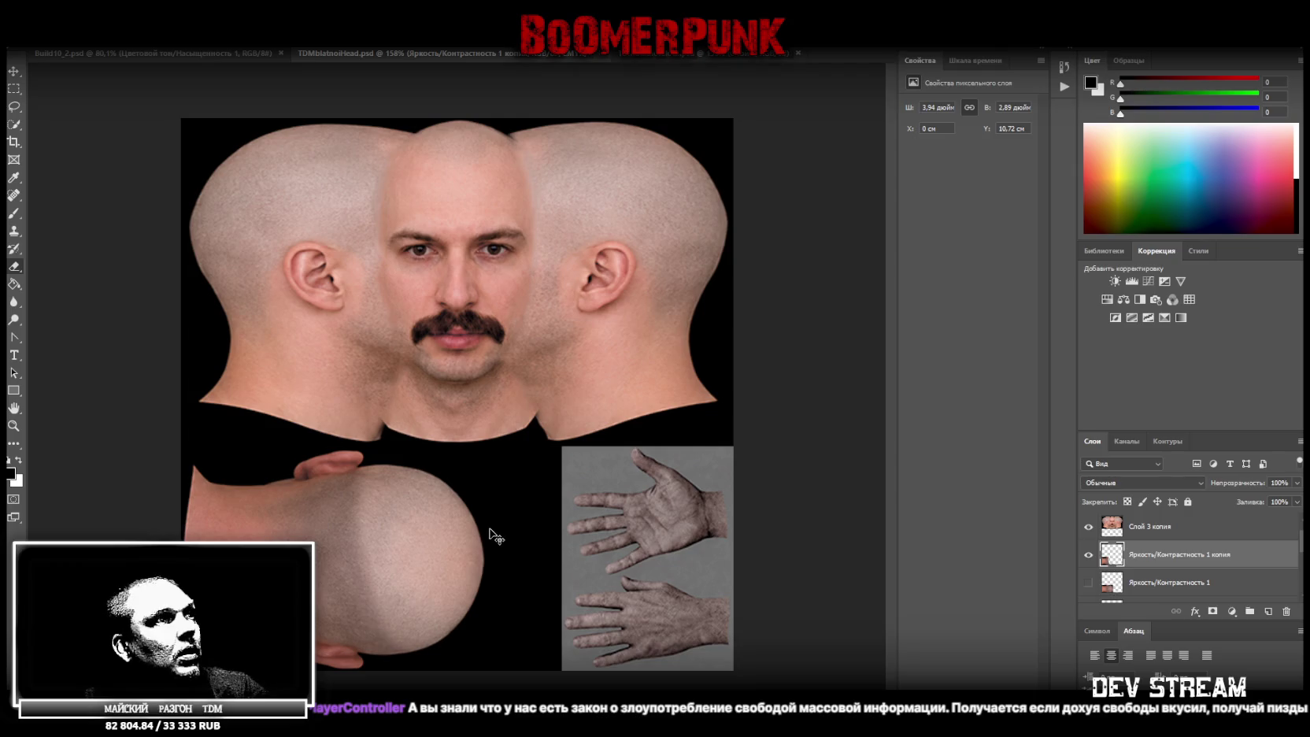
Step: Keep the Яркость/Контрастность 1 копия layer and compare head brightness by toggling layer visibility
key("Delete")
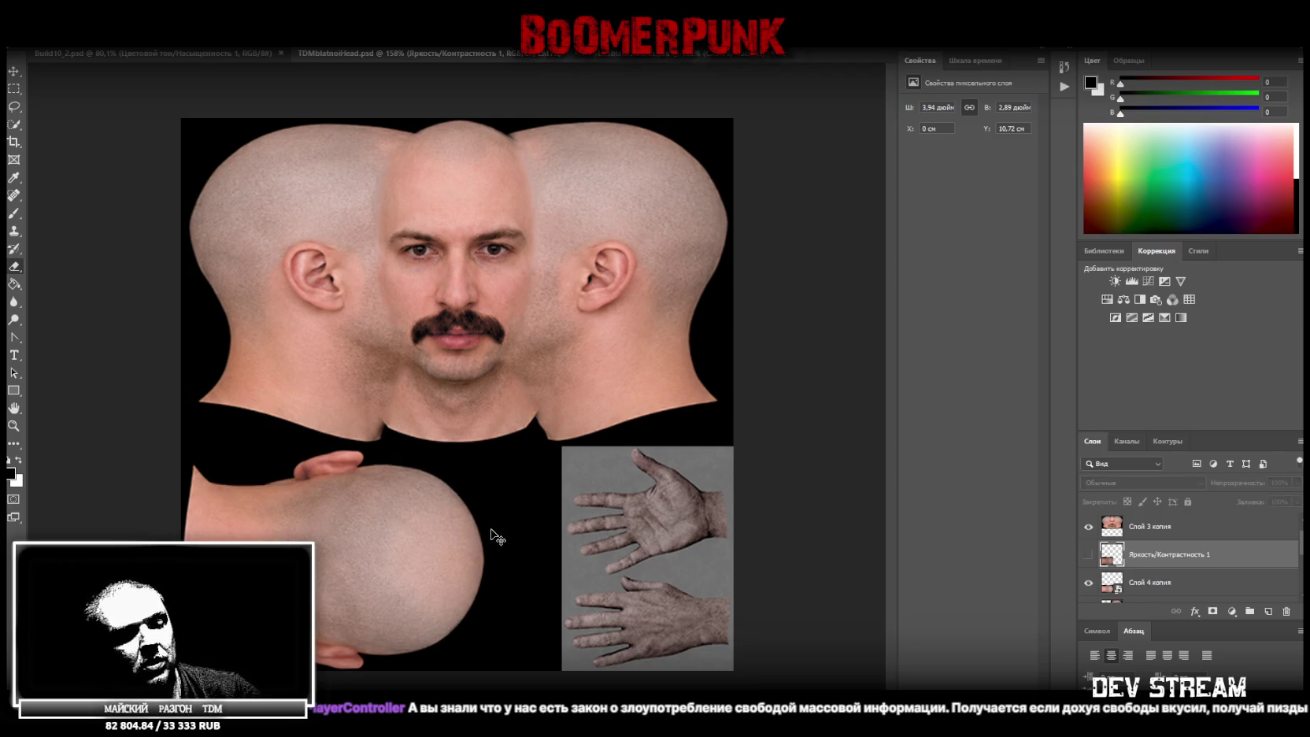
key("ctrl+z")
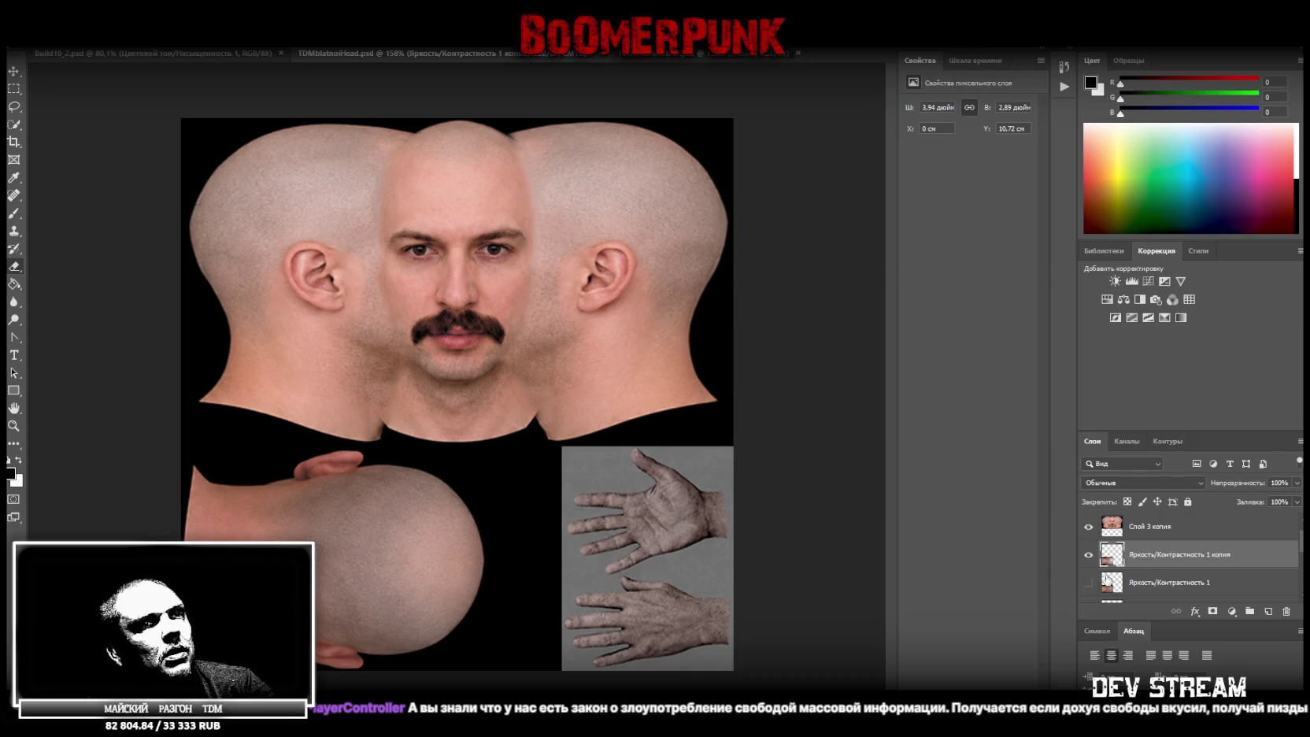
left_click(1089, 554)
left_click(1088, 554)
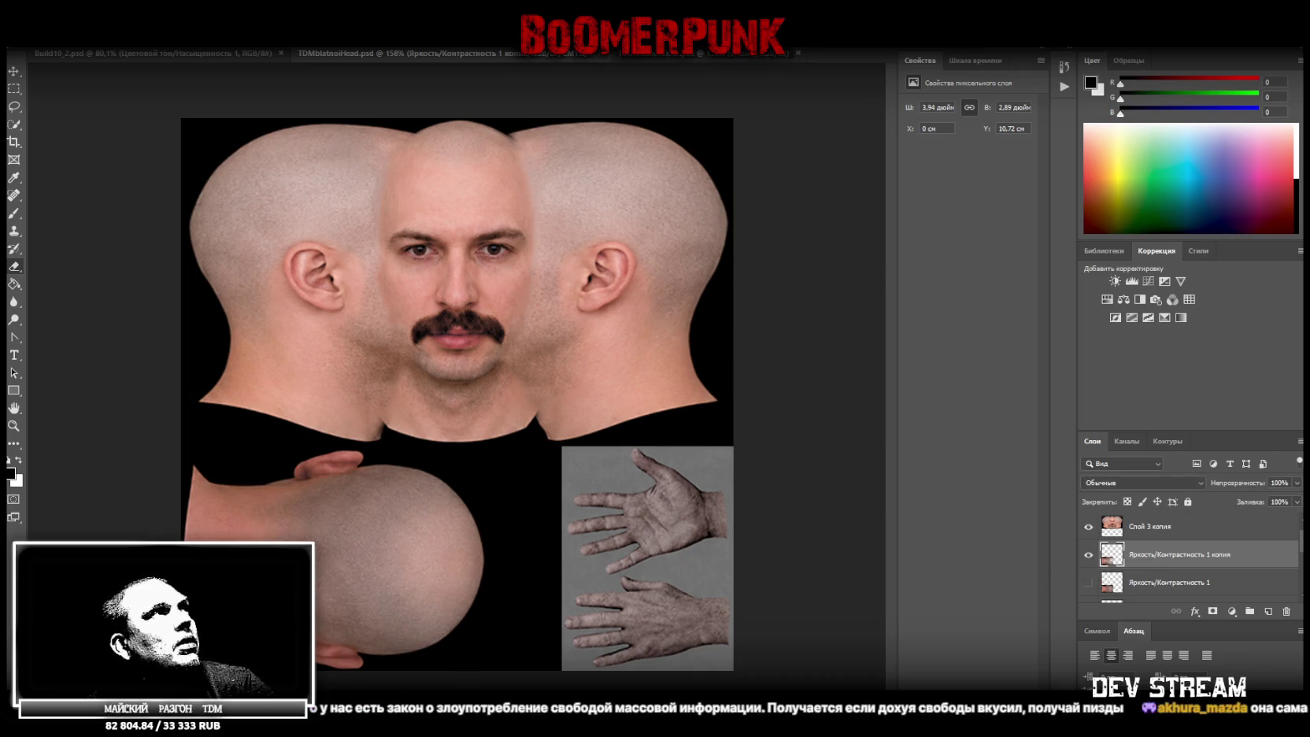
Step: Save the texture as a new PNG file with Save As
left_click(36, 38)
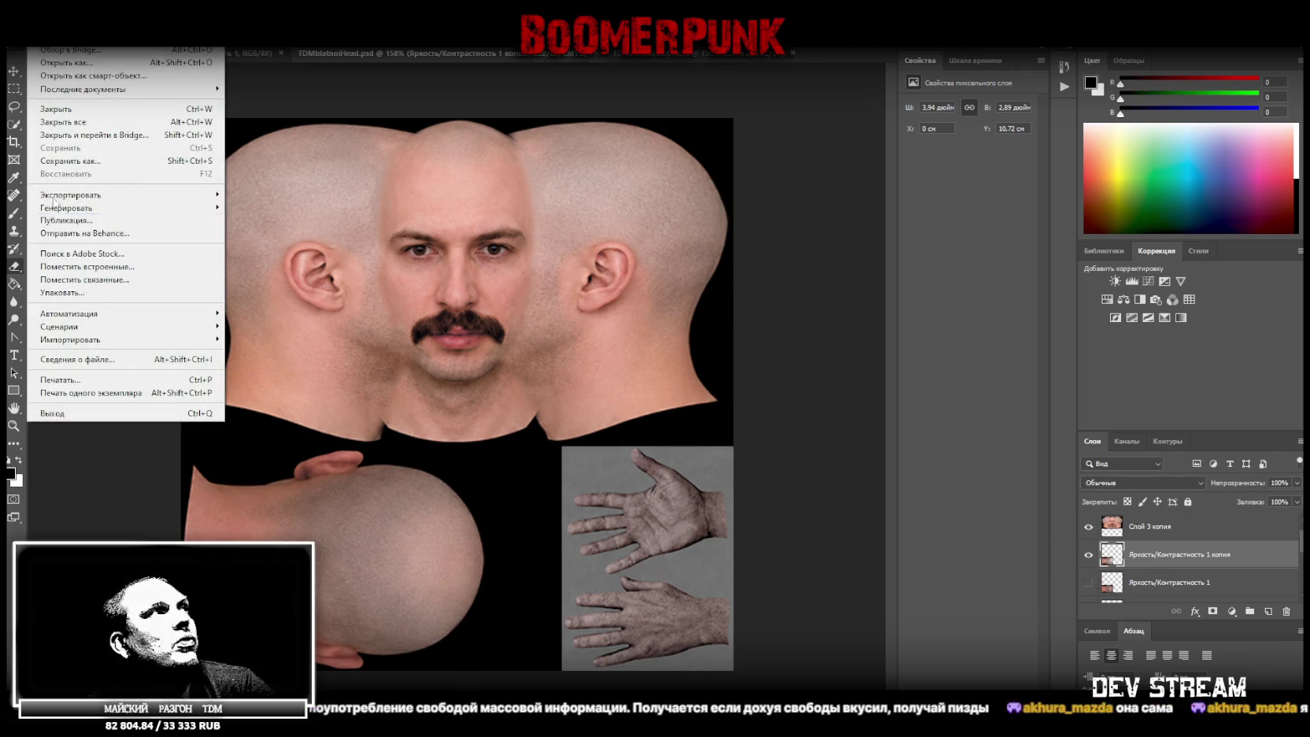
left_click(92, 162)
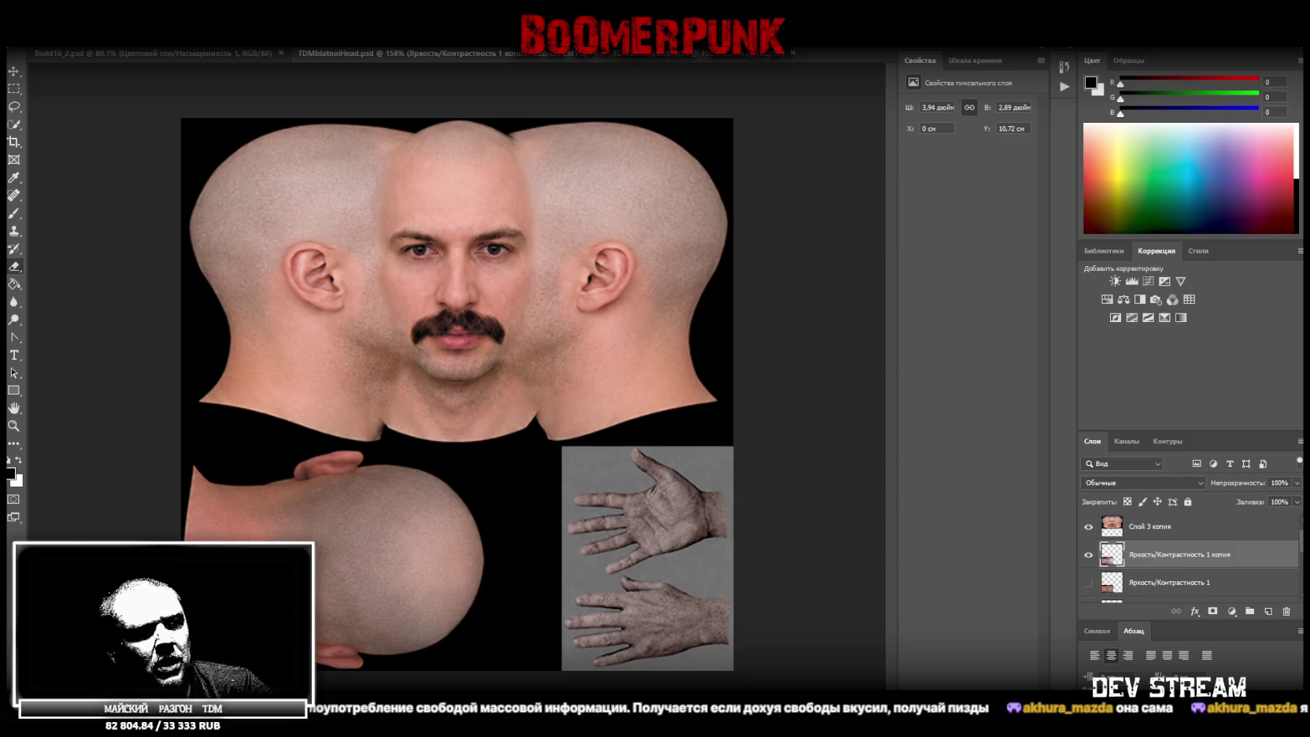
left_click(811, 224)
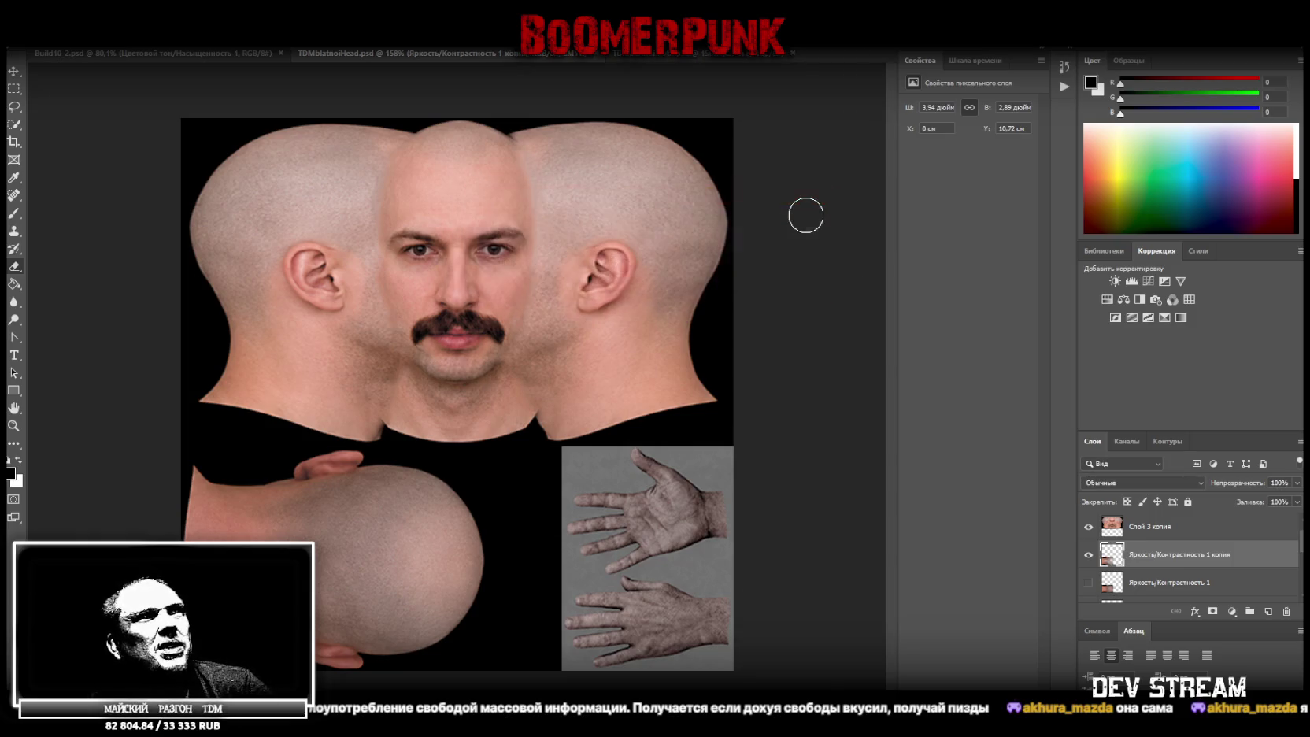
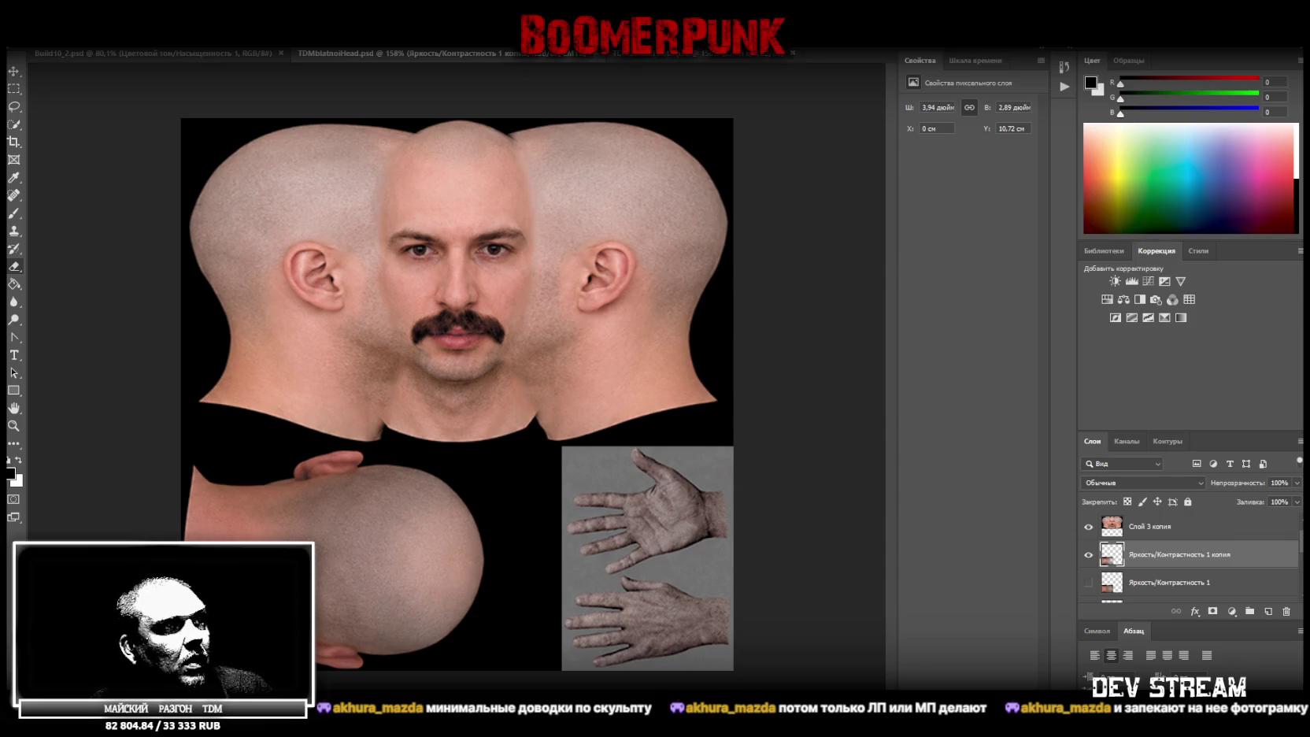
Step: Orbit the Blatnoi character in Blockbench to inspect it from front and three-quarter views
key("alt+Tab")
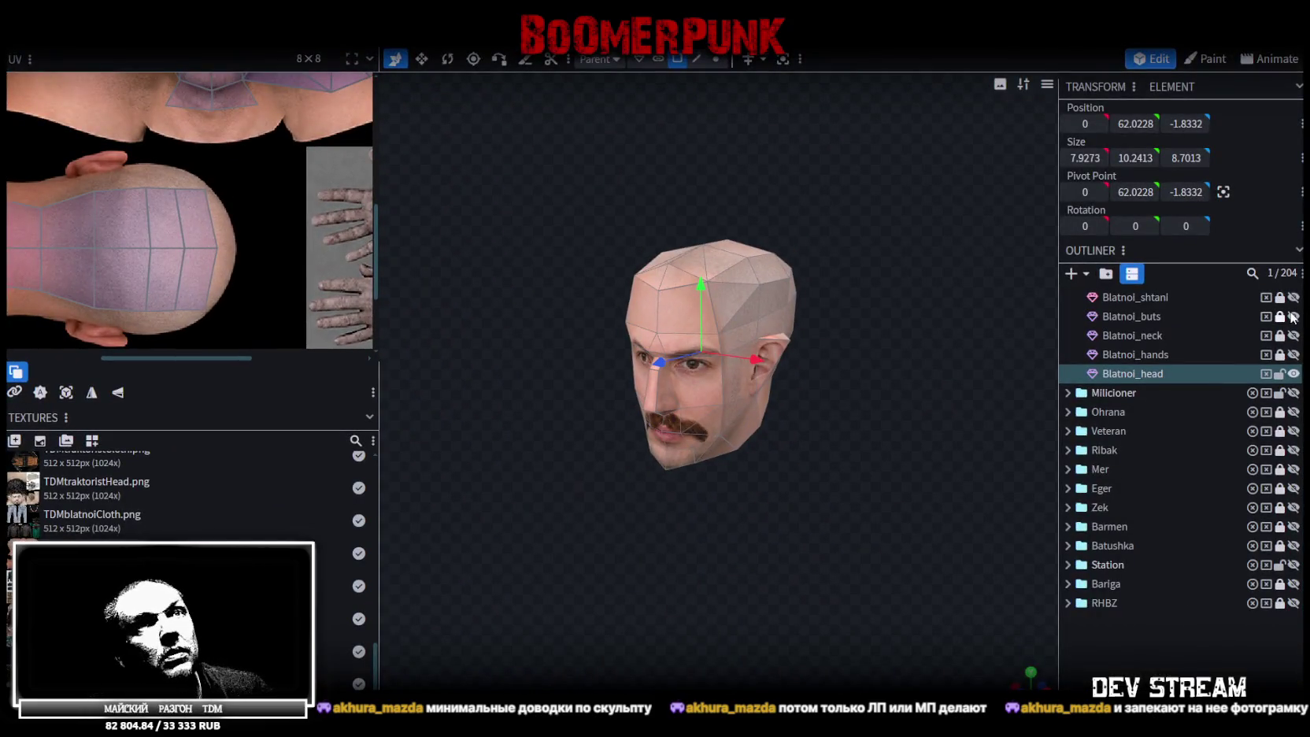
scroll(1292, 331, "up", 2)
scroll(1292, 331, "up", 2)
left_click(1293, 395)
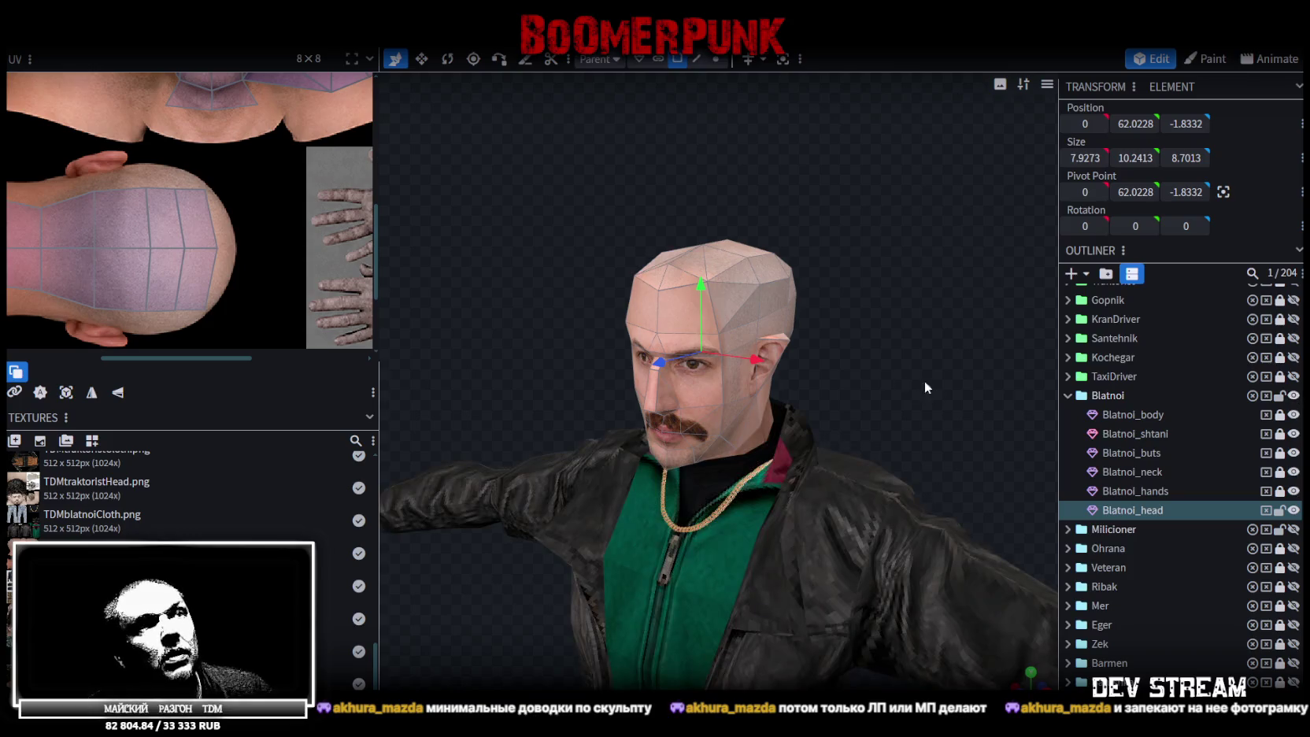
scroll(1149, 596, "down", 1)
mouse_move(897, 287)
left_mouse_down()
mouse_move(939, 293)
mouse_move(819, 278)
mouse_move(930, 284)
mouse_move(571, 297)
mouse_move(955, 313)
mouse_move(1074, 358)
mouse_move(770, 270)
mouse_move(854, 250)
mouse_move(493, 249)
mouse_move(856, 335)
mouse_move(1075, 312)
left_mouse_up()
scroll(871, 463, "down", 3)
scroll(853, 315, "down", 3)
mouse_move(853, 315)
left_mouse_down()
mouse_move(660, 374)
mouse_move(793, 256)
left_mouse_up()
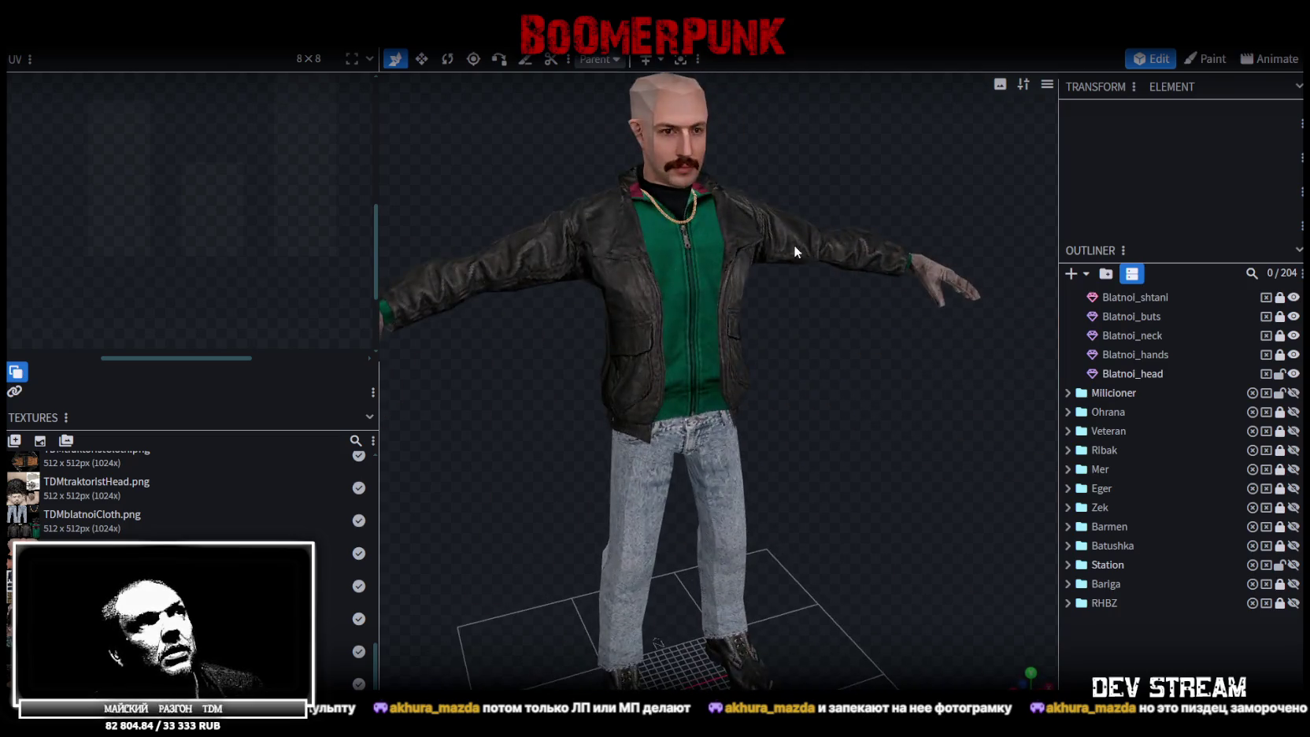
scroll(794, 255, "down", 2)
mouse_move(794, 256)
left_mouse_down()
mouse_move(776, 477)
mouse_move(859, 388)
left_mouse_up()
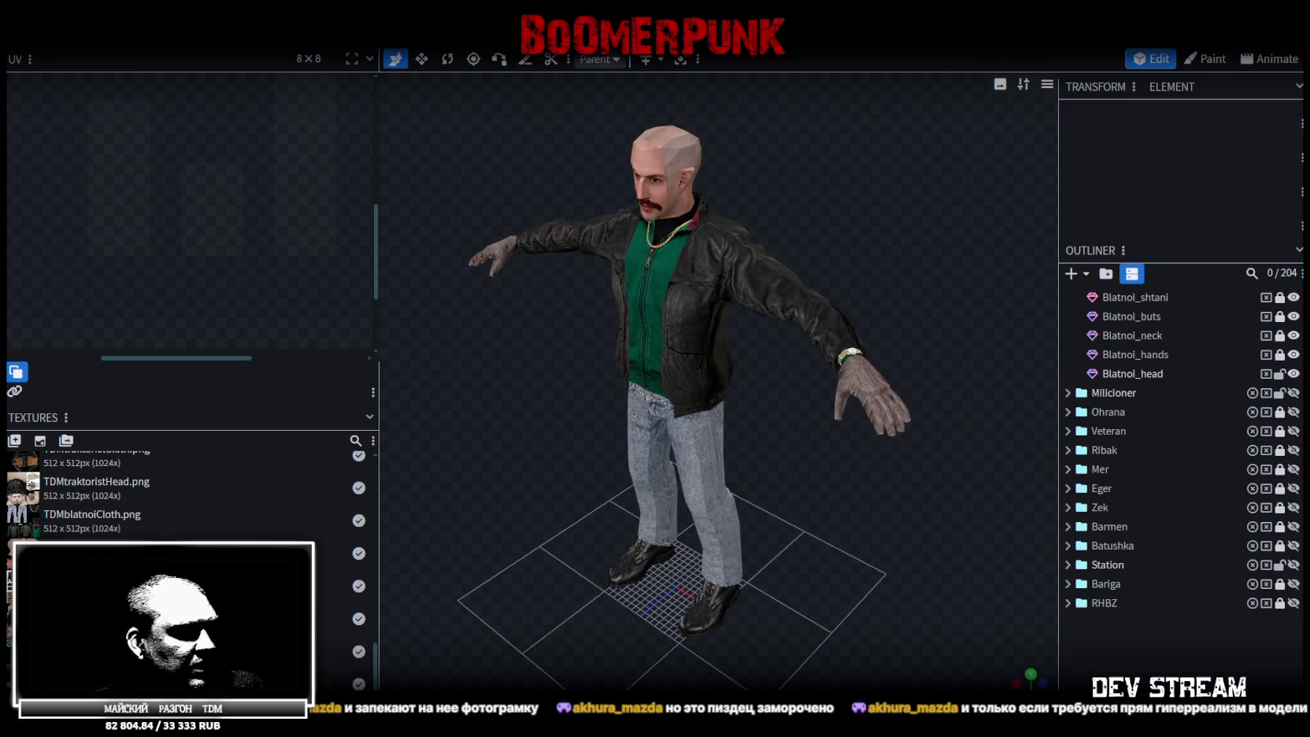
Step: Back on the head texture, add a new layer and a Brightness/Contrast adjustment at contrast -32
key("alt+Tab")
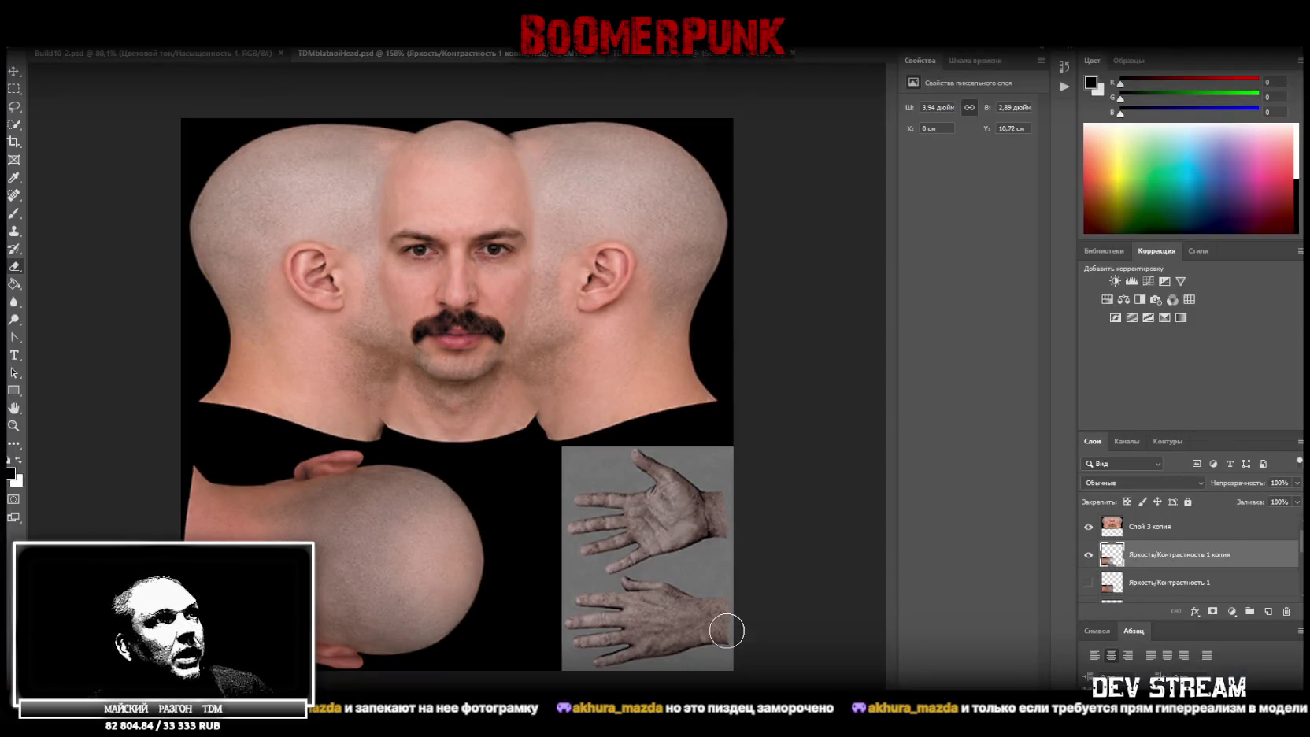
key("ctrl+shift+alt+n")
left_click_drag(1157, 554, 1157, 523)
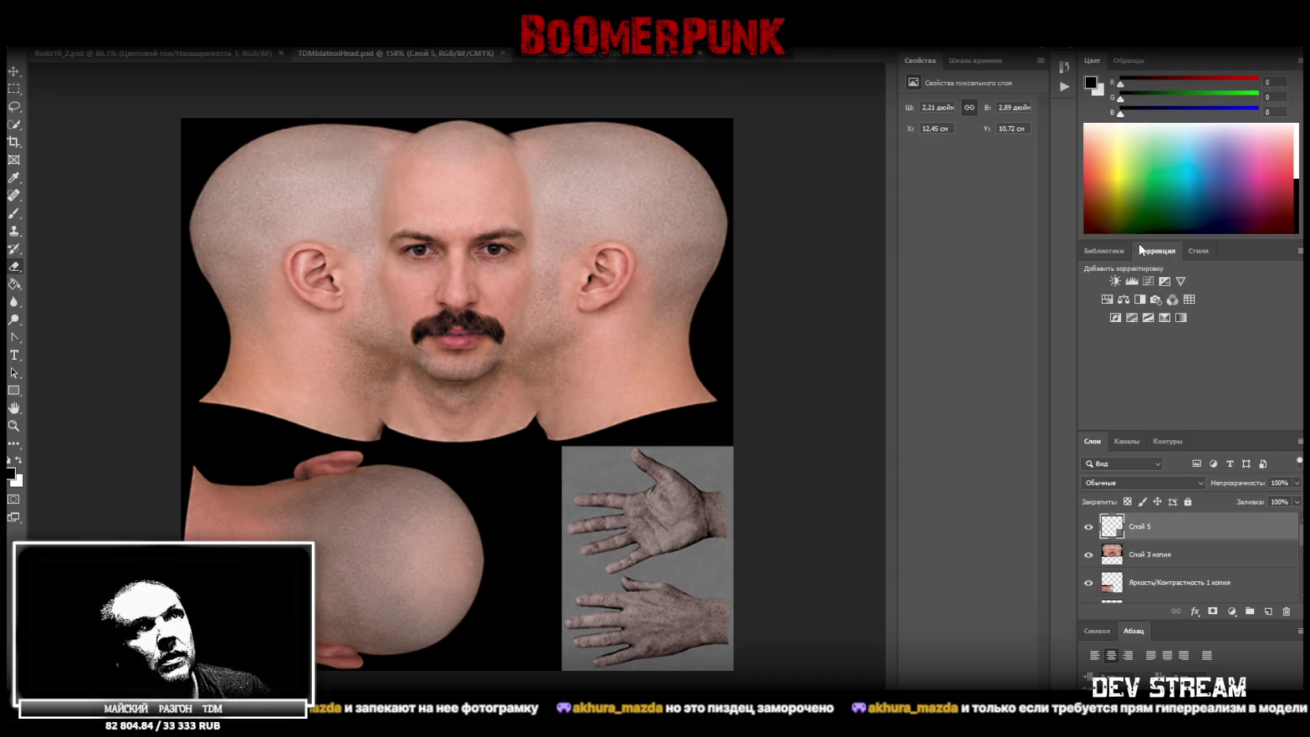
left_click(1116, 281)
mouse_move(973, 166)
left_mouse_down()
mouse_move(864, 172)
mouse_move(931, 175)
left_mouse_up()
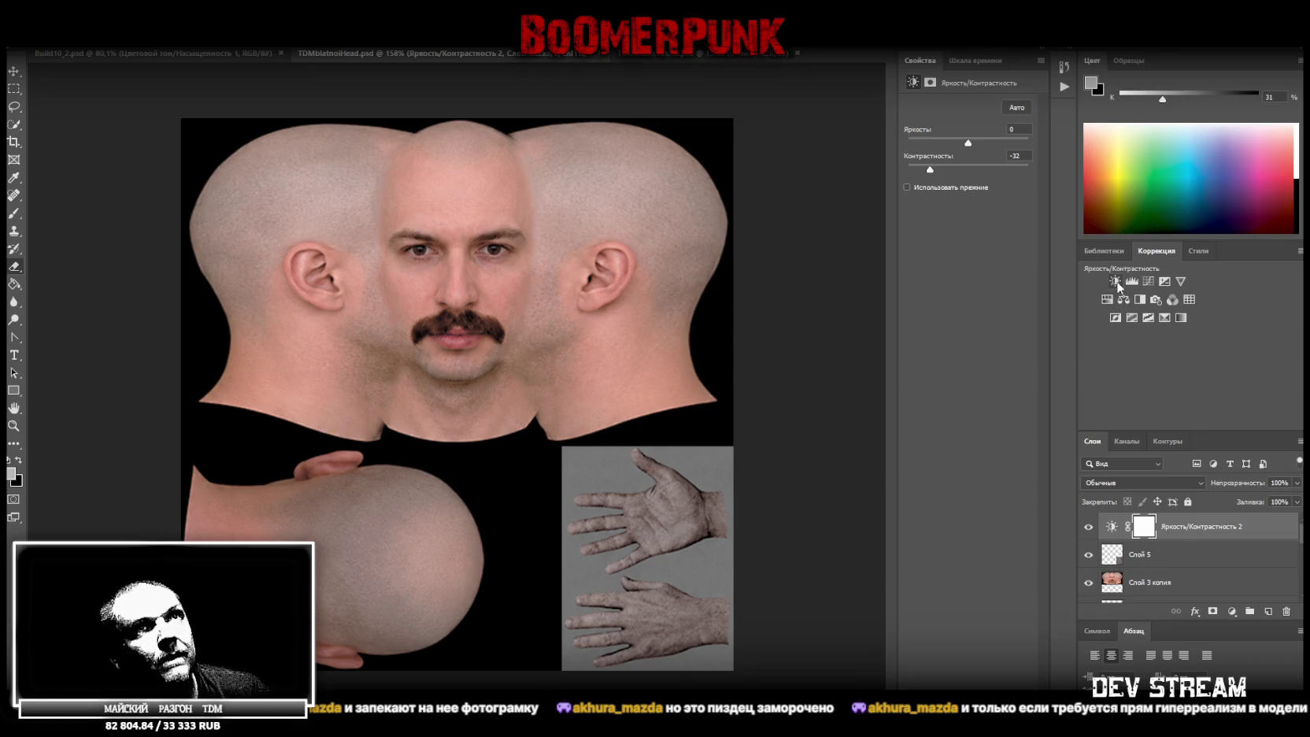
Step: Add a Hue/Saturation adjustment at saturation +48 and select the new layers together
left_click(1107, 300)
left_click_drag(968, 184, 997, 186)
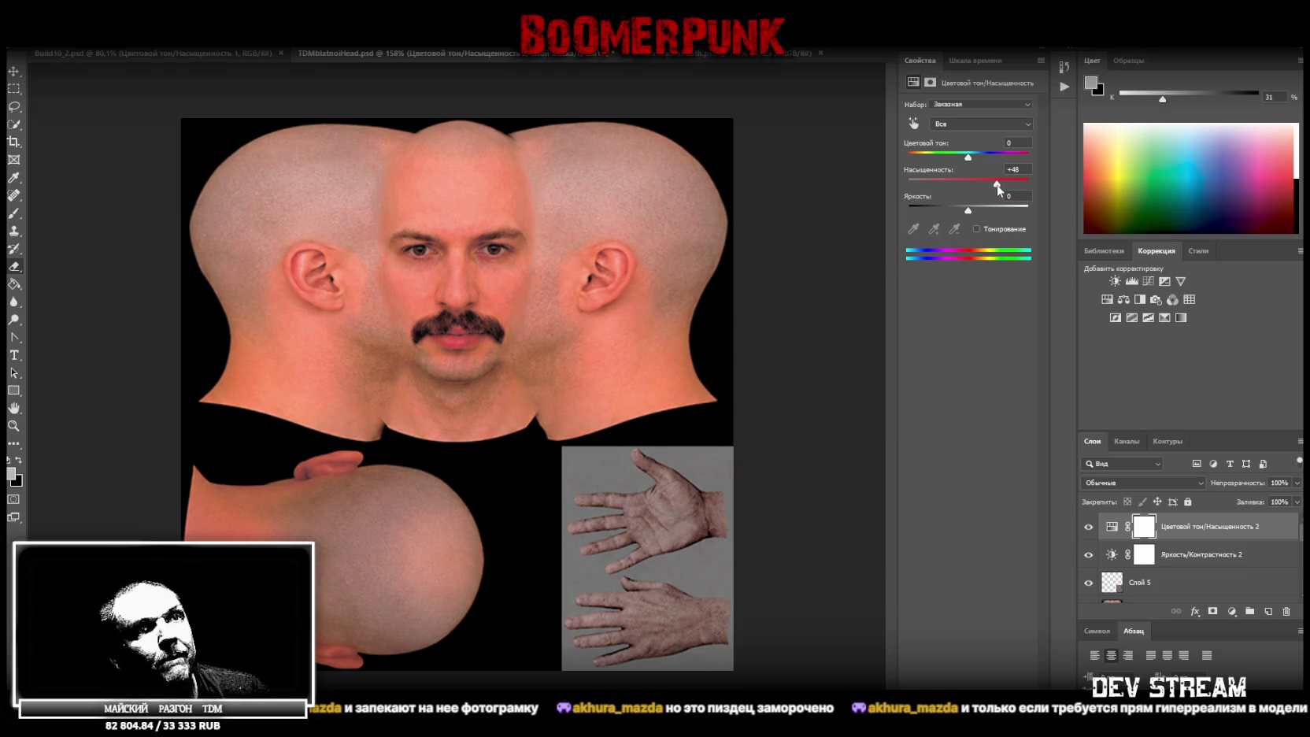
left_click(1178, 583, "shift")
right_click(1179, 583)
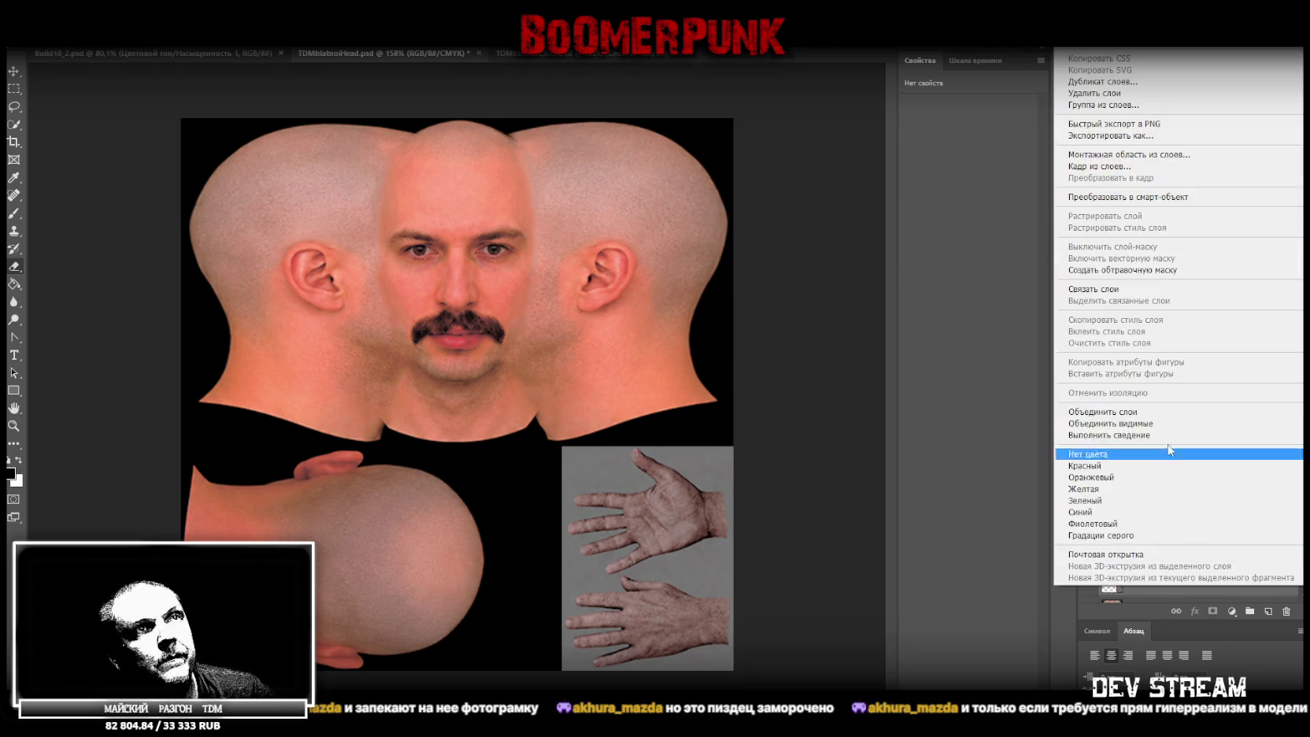
Step: Merge the three selected layers into one and locate Слой 3 копия in the stack
left_click(1105, 411)
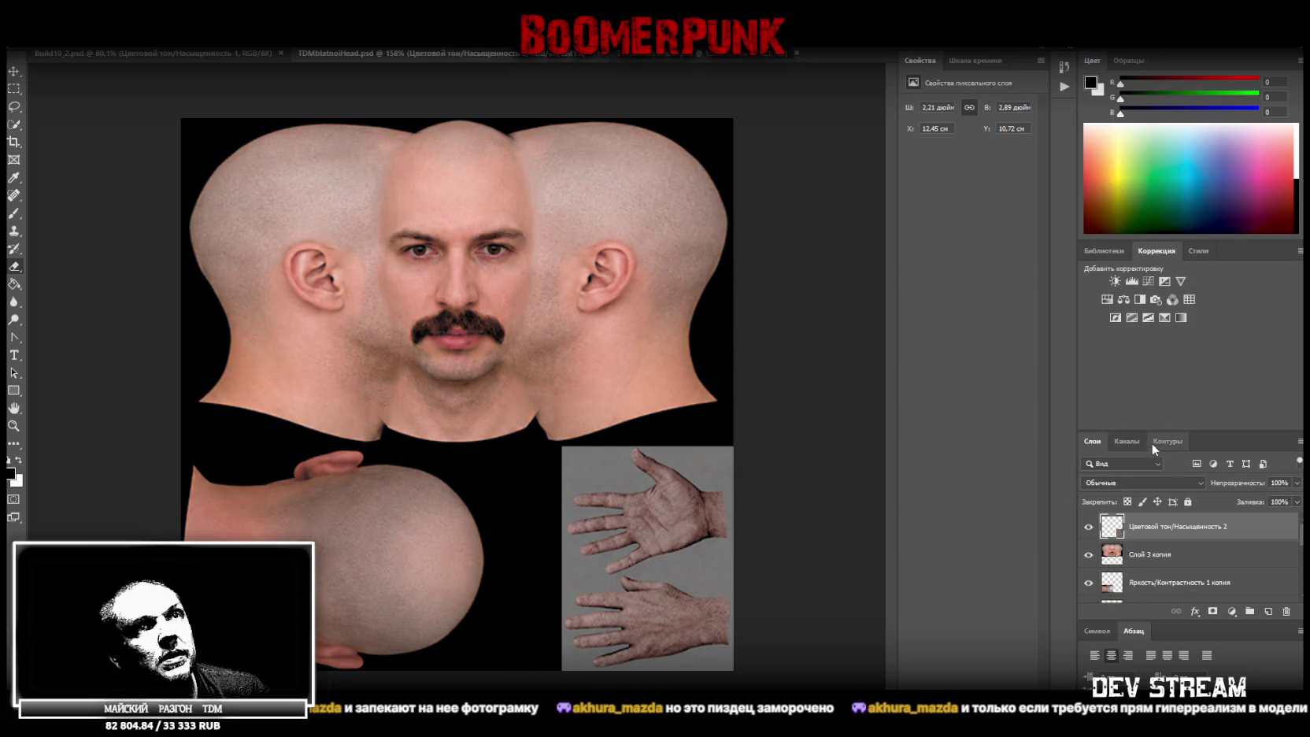
scroll(1173, 531, "down", 1)
left_click(1173, 533)
scroll(1181, 535, "down", 1)
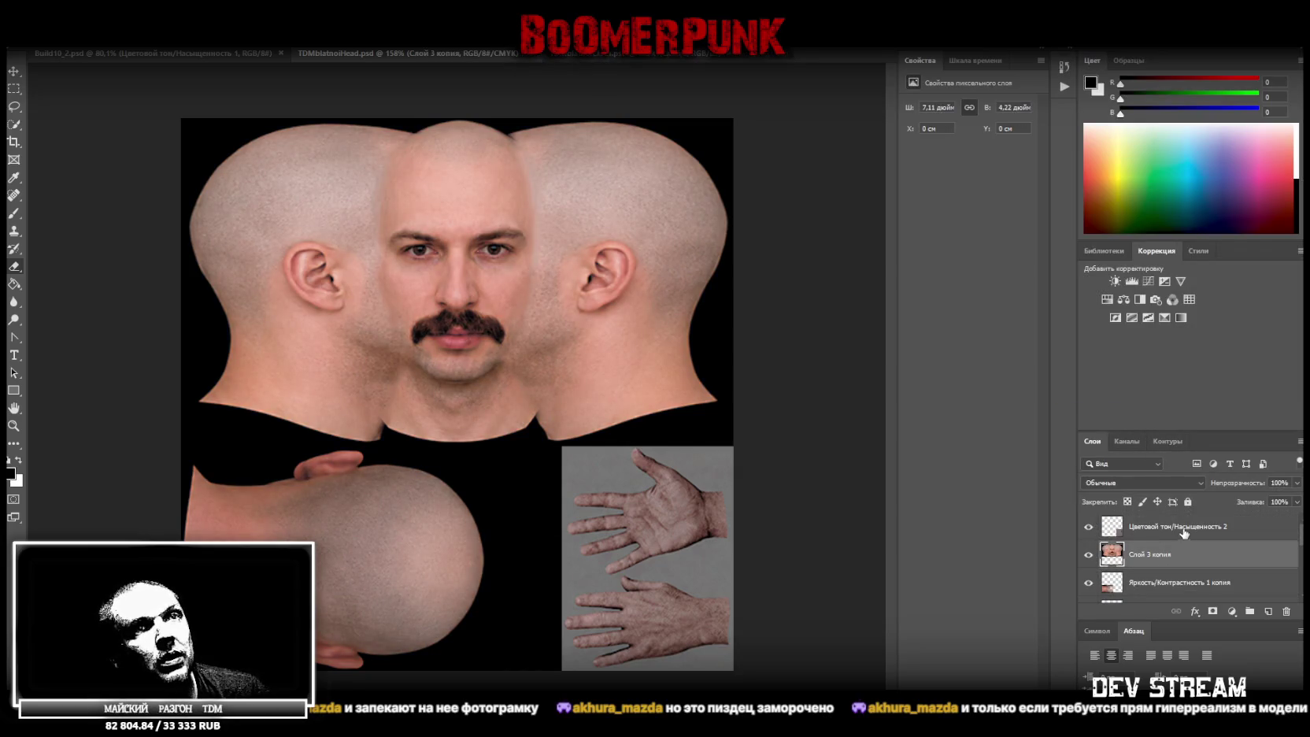
scroll(1187, 538, "down", 1)
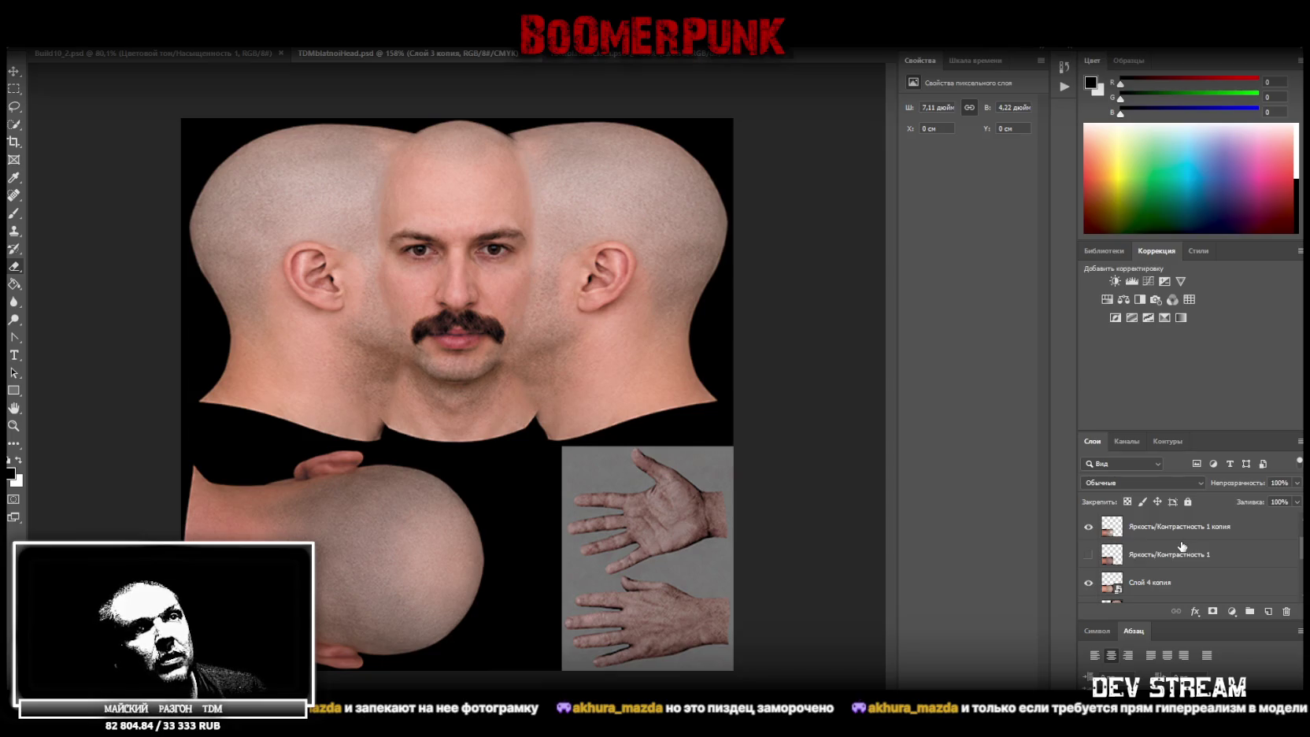
left_click_drag(1189, 540, 1161, 538, "alt")
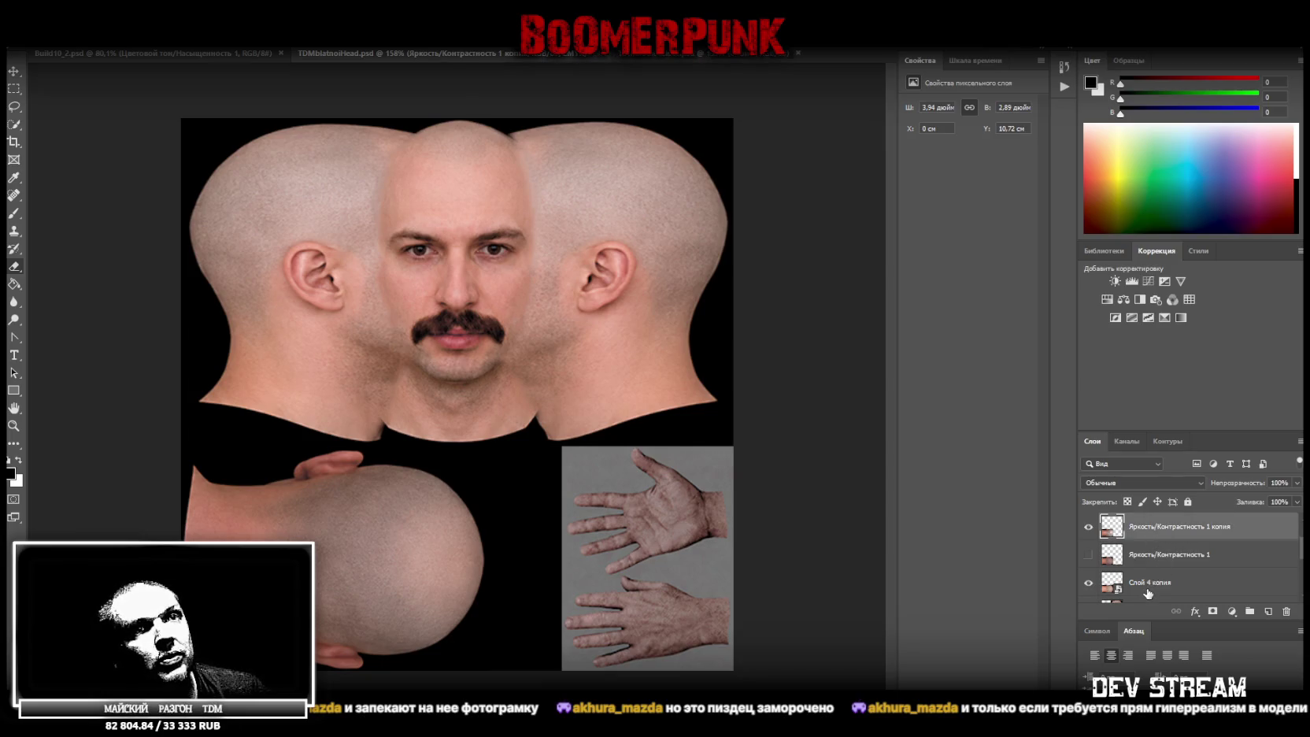
scroll(1167, 581, "down", 1)
scroll(1169, 579, "down", 1)
scroll(1171, 578, "down", 1)
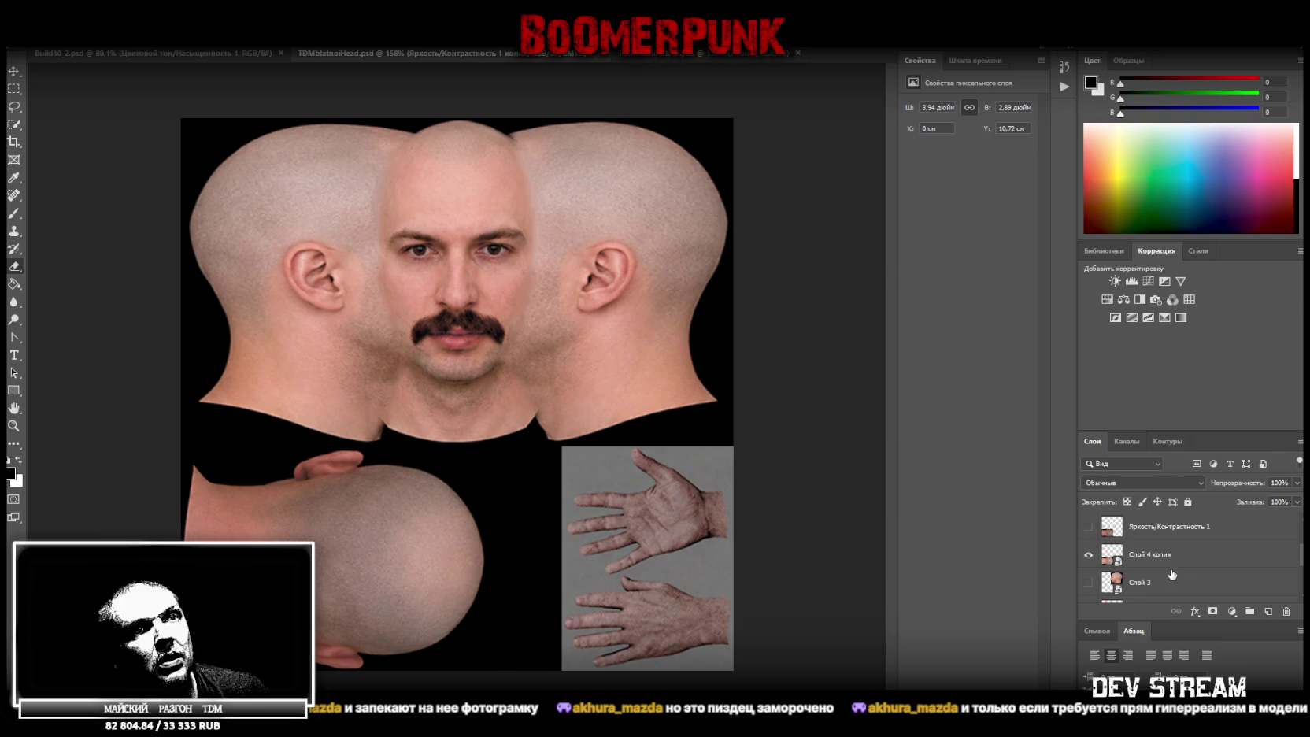
scroll(1151, 564, "up", 1)
scroll(1153, 555, "up", 1)
Step: Merge Слой 3 копия with the Яркость/Контрастность 1 копия layer
left_click(1153, 555)
key("ctrl+z")
left_click(1155, 557, "shift")
right_click(1155, 557)
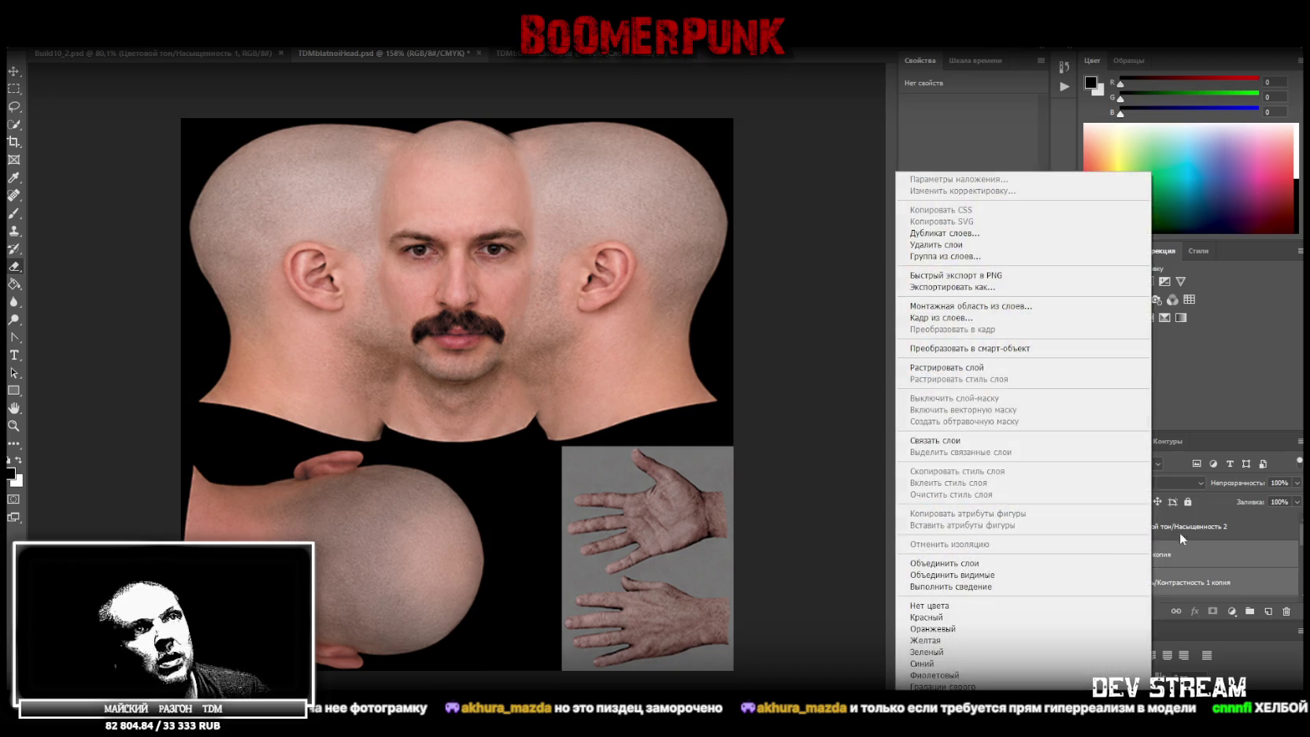
left_click(993, 563)
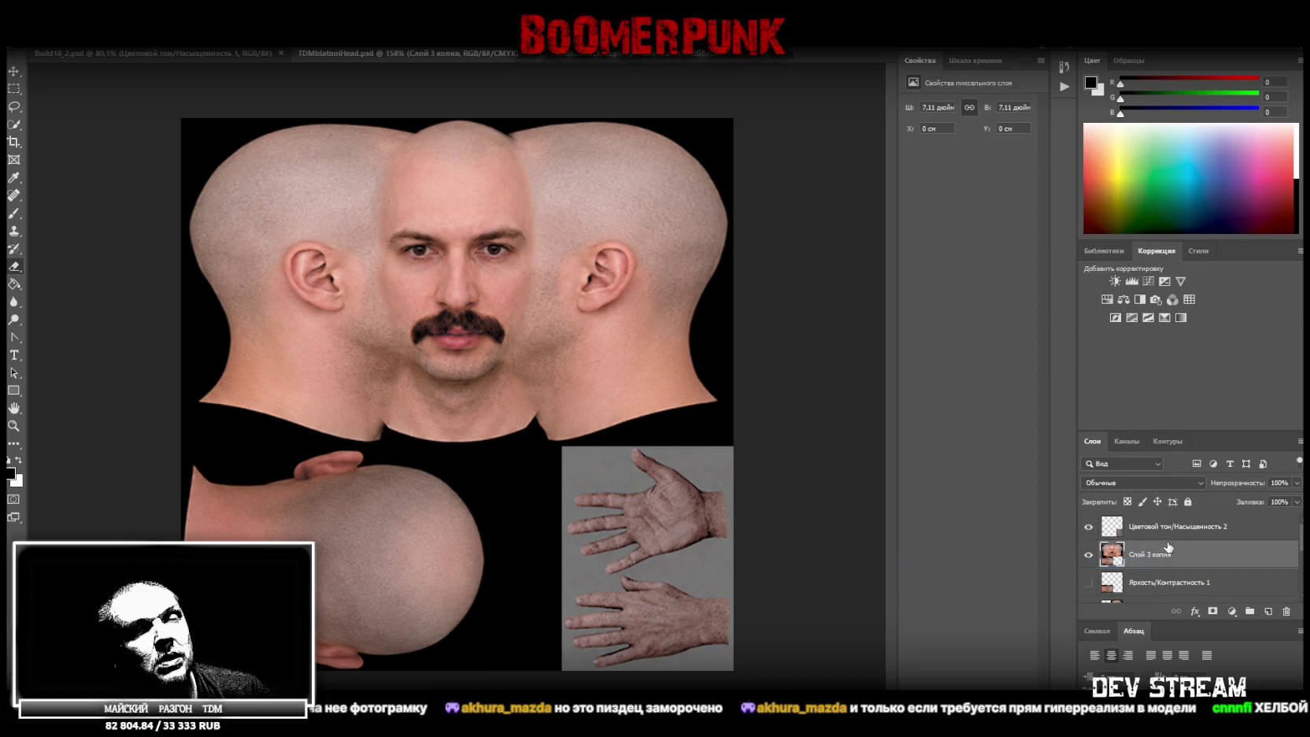
Step: Zoom in on the eyes and start tracing the left eye with the Polygonal Lasso
left_click(13, 425)
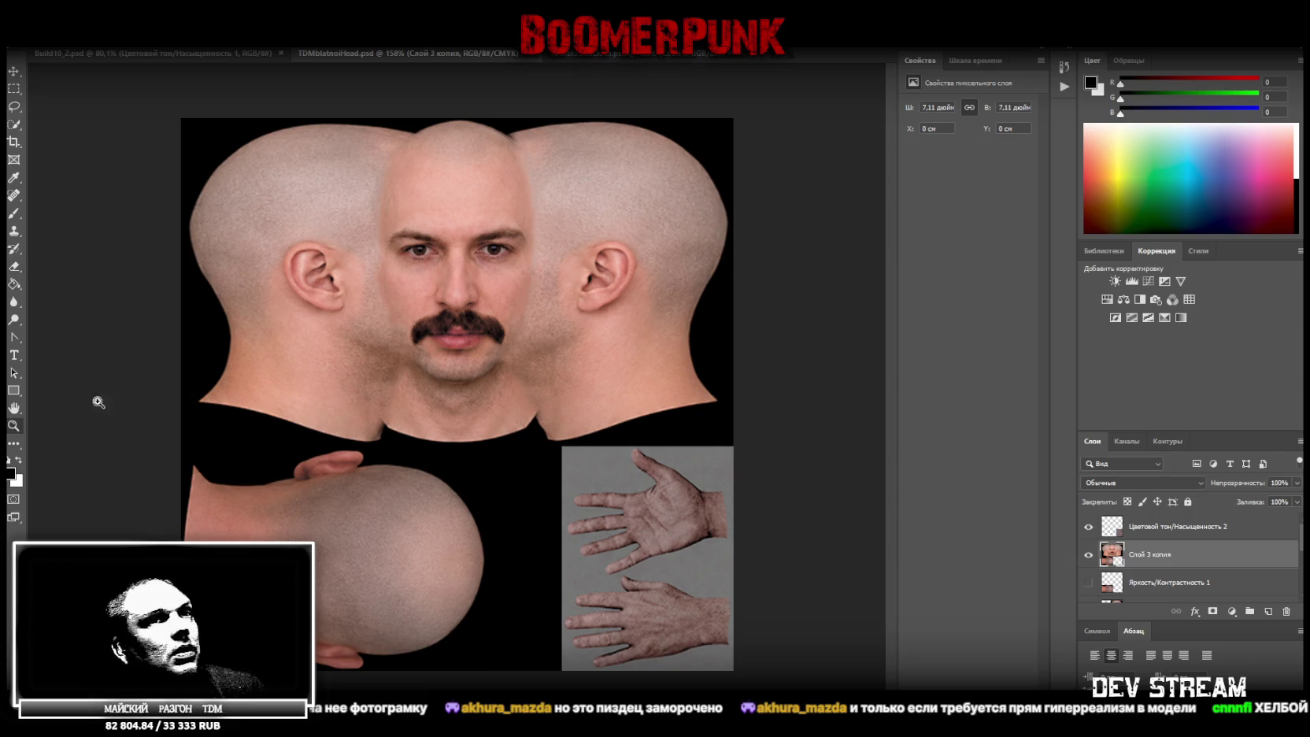
left_click(450, 234)
right_click(14, 107)
left_click(118, 120)
left_click(297, 293)
left_click(327, 276)
left_click(355, 274)
left_click(398, 293)
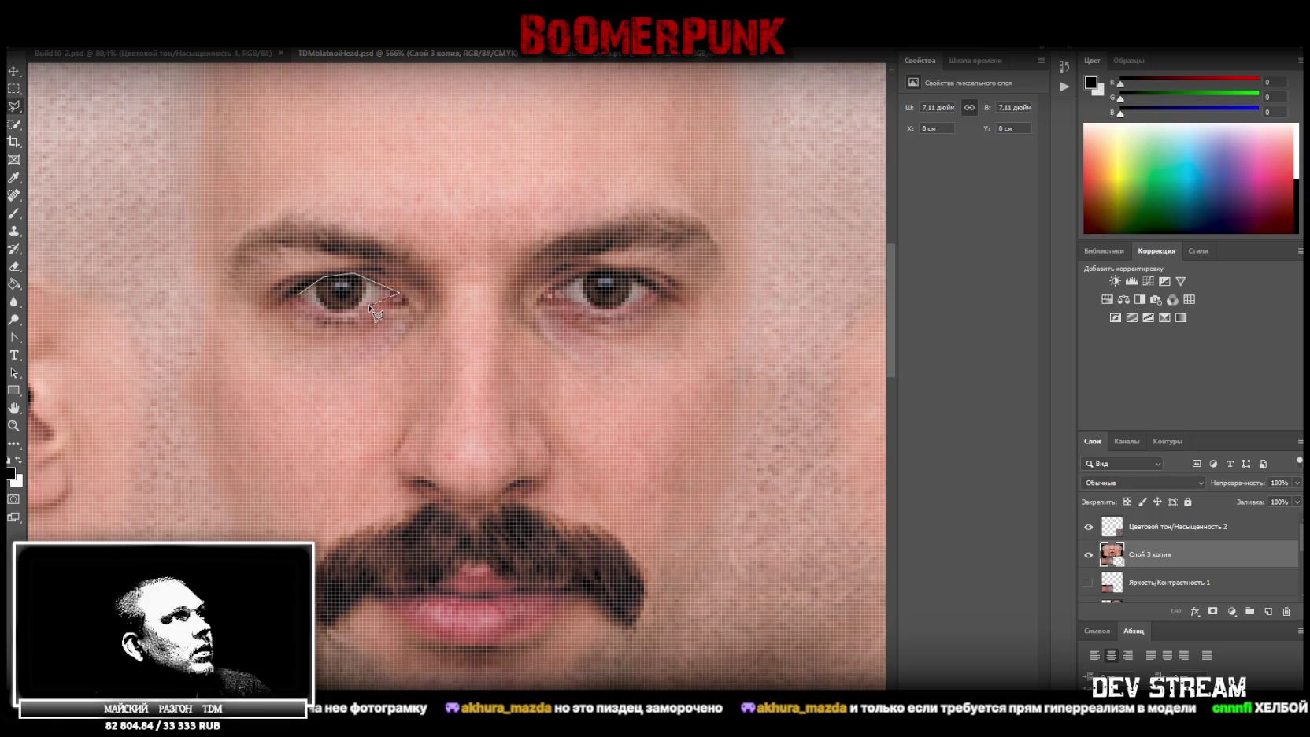
Step: Close the left-eye outline and add a polygonal selection around the right eye
left_click(336, 314)
double_click(316, 301)
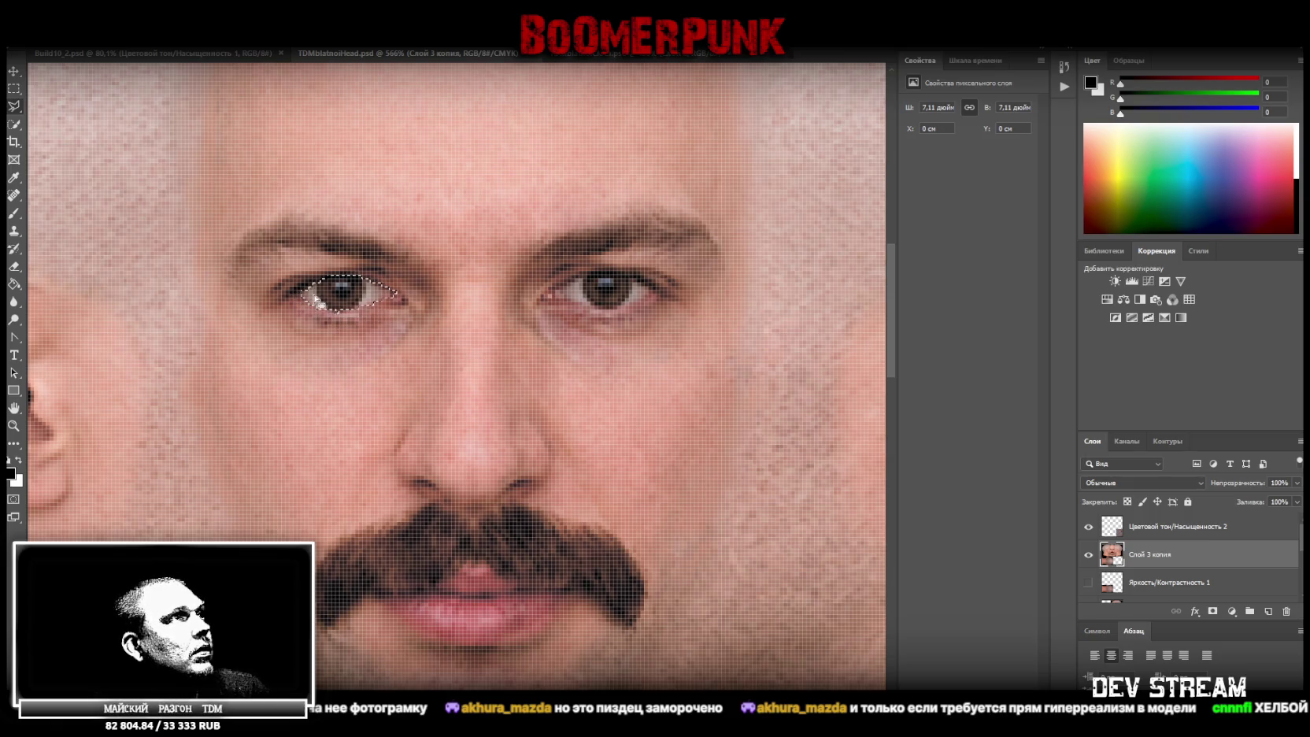
left_click(562, 290, "shift")
left_click(587, 277)
left_click(622, 273)
left_click(651, 289)
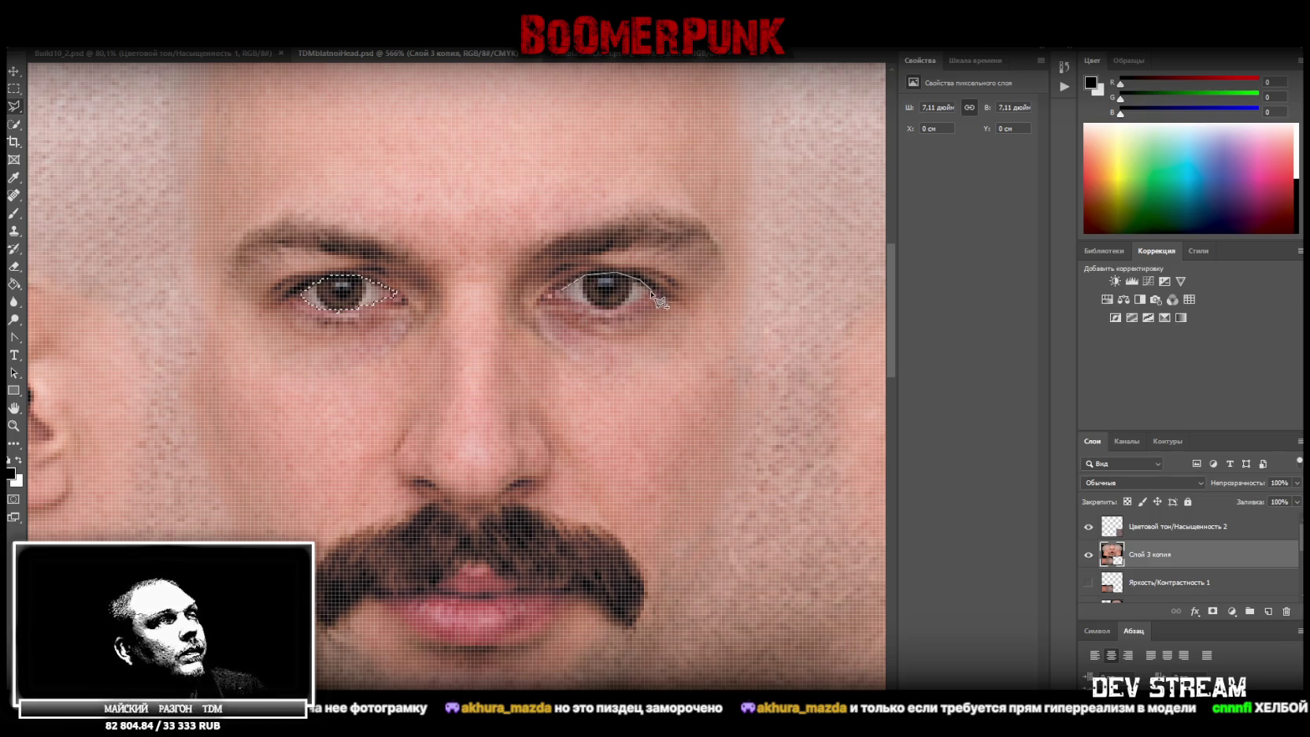
left_click(626, 307)
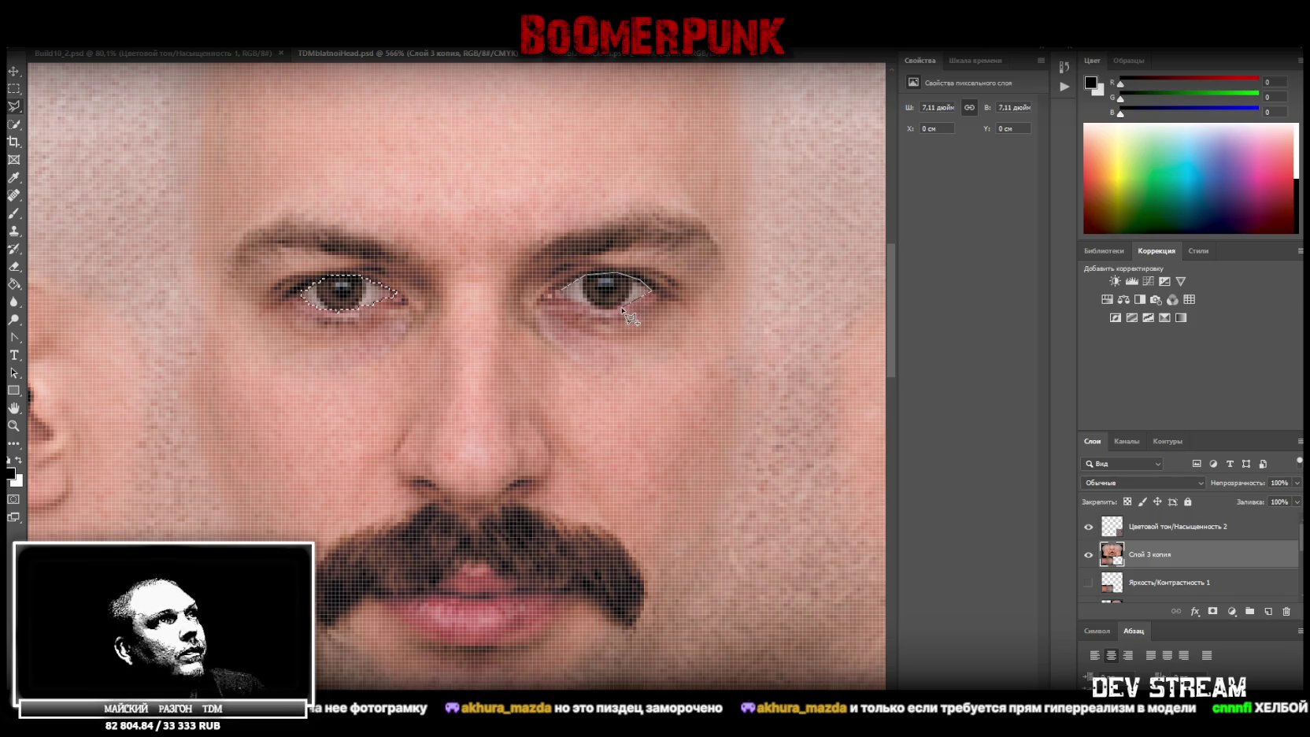
left_click(562, 290)
Step: Copy the selected eye areas onto a new layer, Слой 5, at the top of the stack
right_click(589, 291)
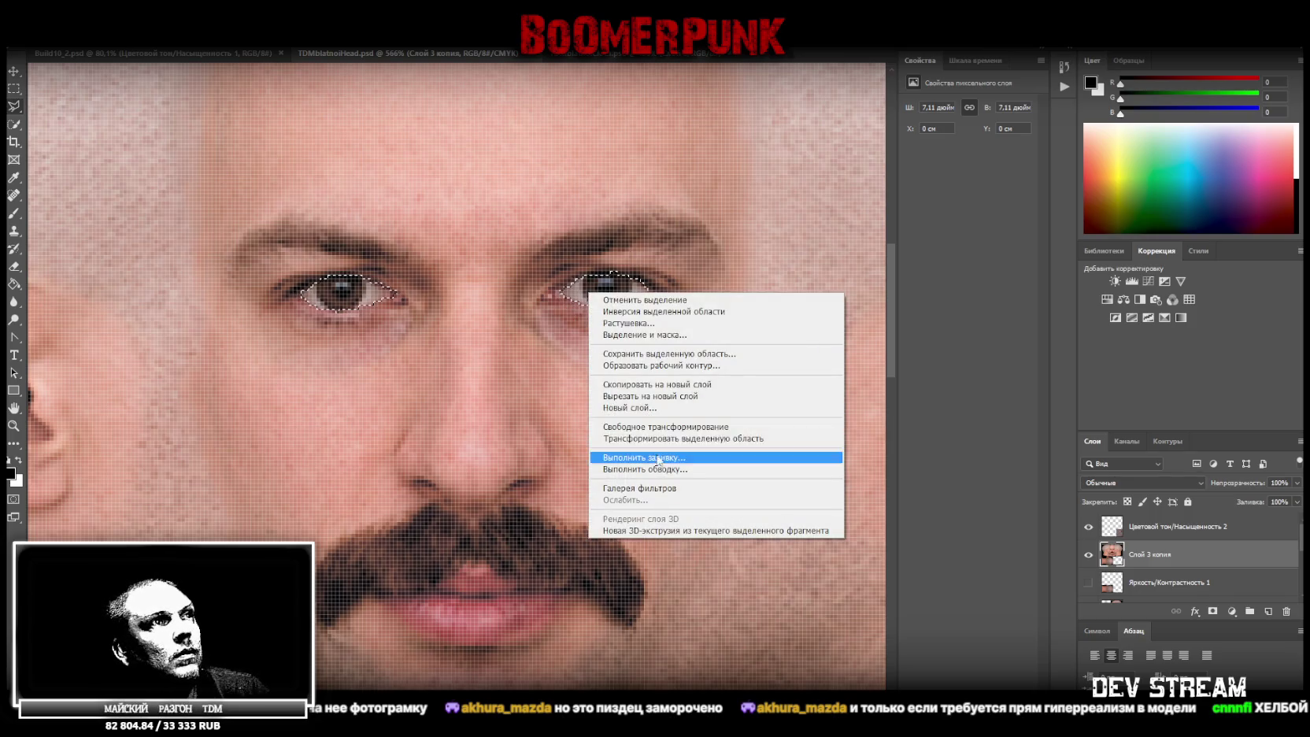
left_click(708, 382)
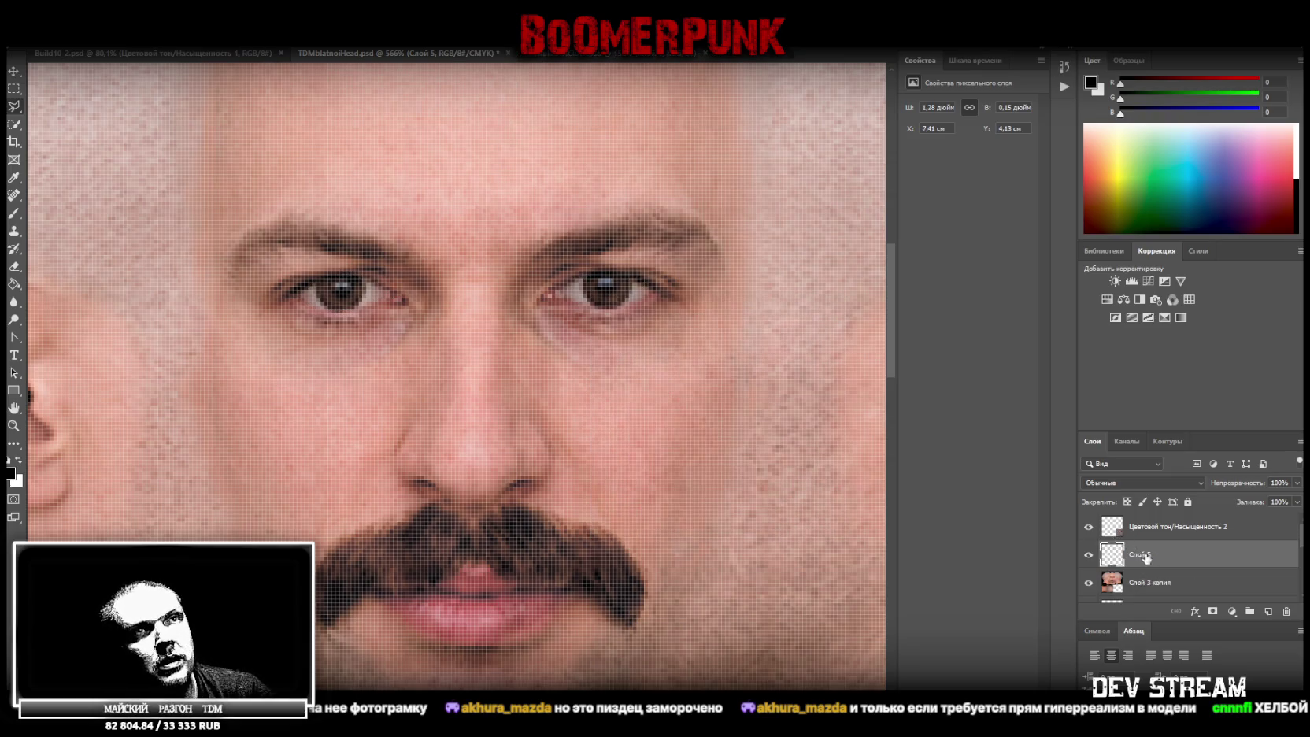
left_click_drag(1143, 556, 1164, 513)
Step: Select Слой 3 копия and zoom out to the full head texture at 136%
left_click(1161, 582)
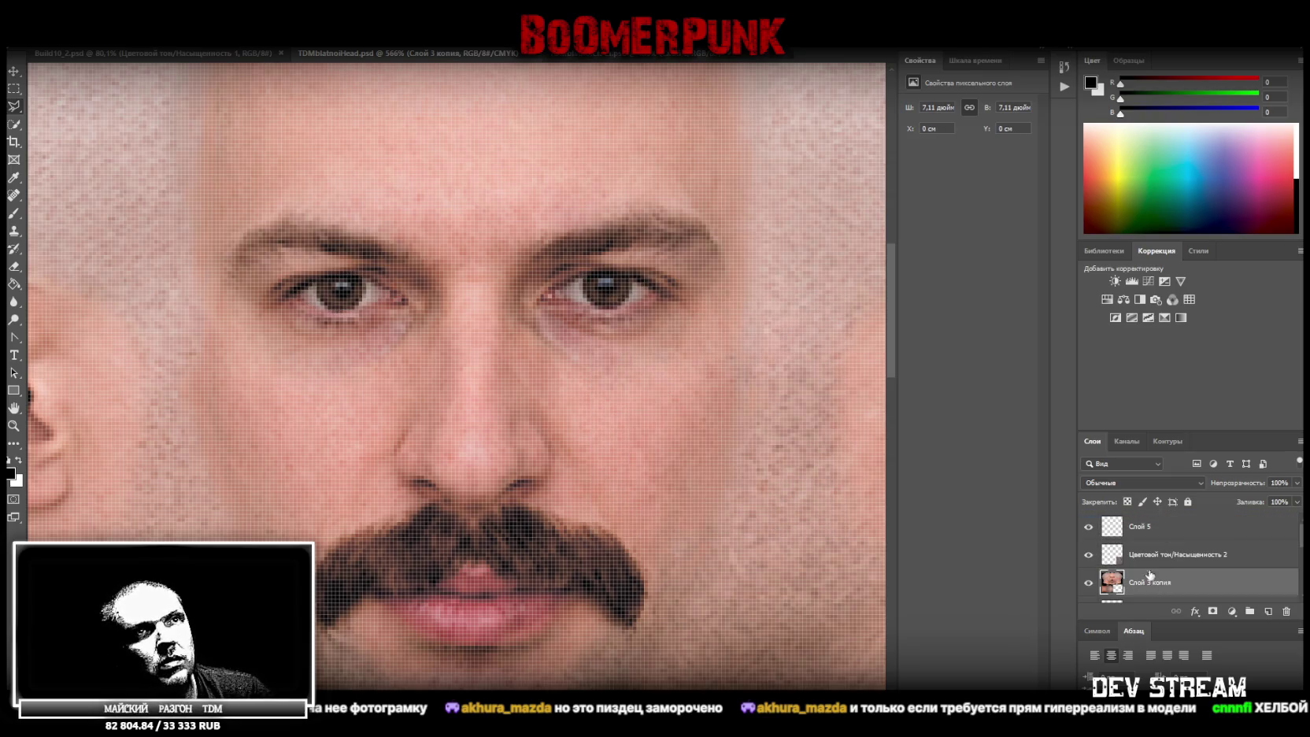
left_click(14, 425)
scroll(842, 422, "down", 5, "alt")
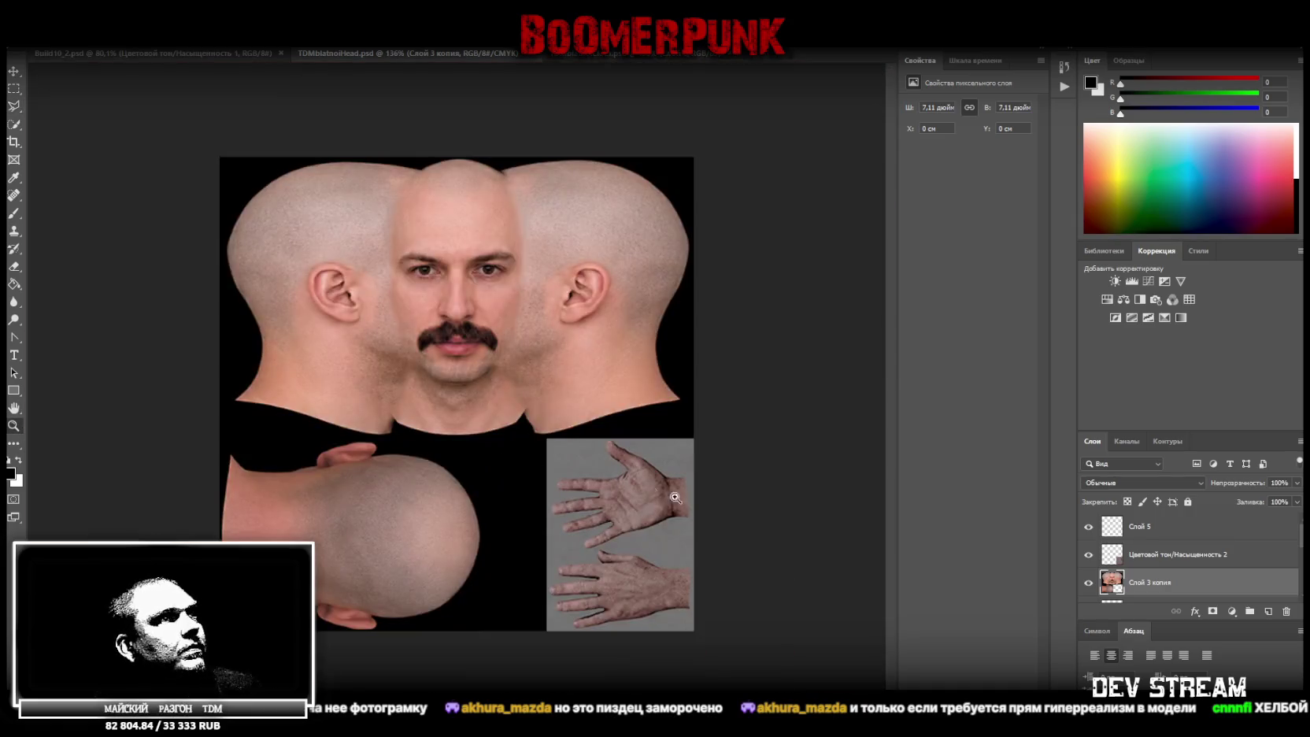
Step: Add Brightness/Contrast at contrast -31 and Hue/Saturation at saturation -37 to the texture
left_click(1121, 281)
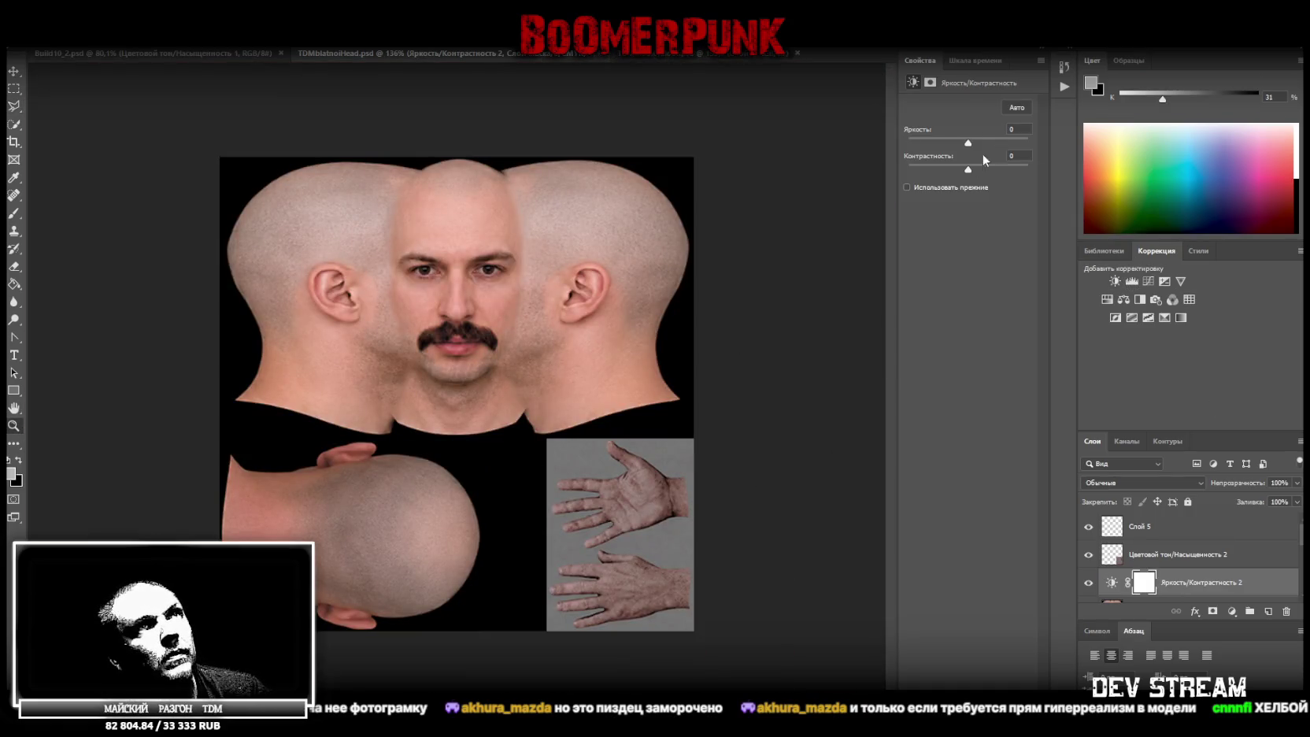
mouse_move(967, 171)
left_mouse_down()
mouse_move(784, 163)
mouse_move(1088, 176)
mouse_move(856, 168)
mouse_move(974, 184)
left_mouse_up()
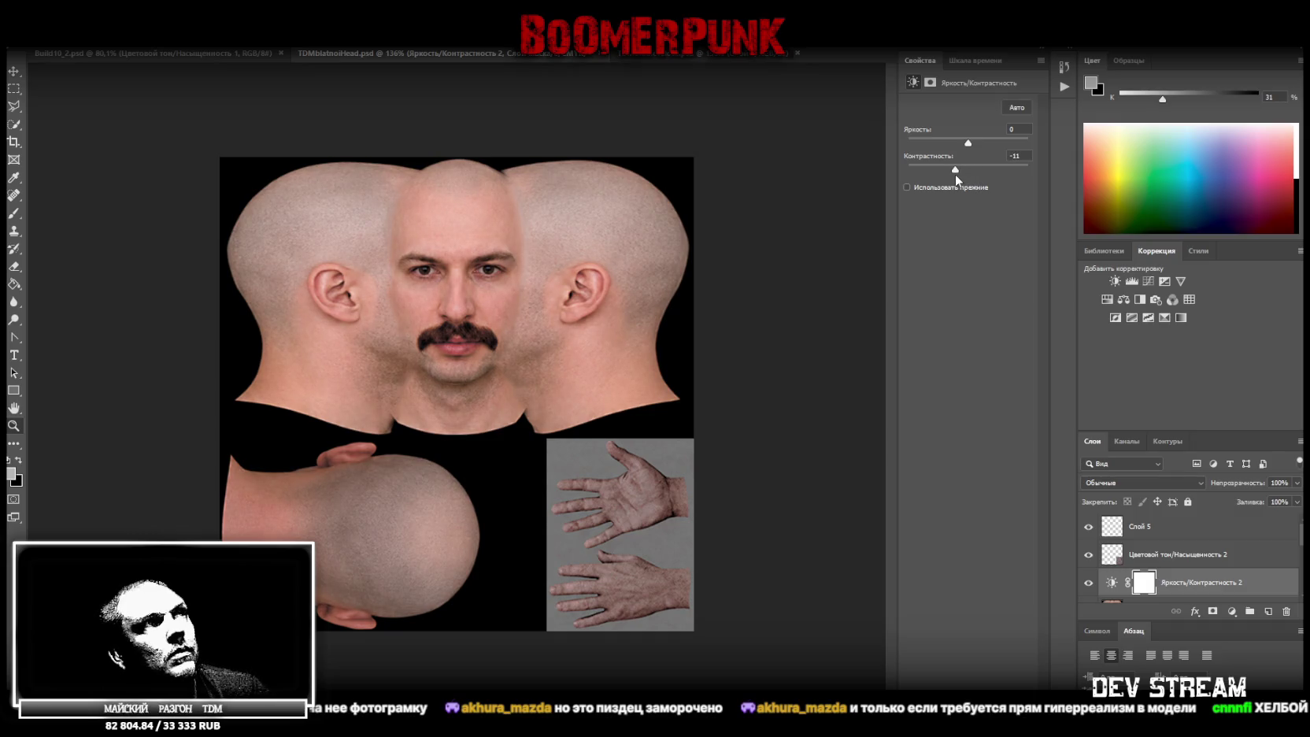
left_click(1107, 300)
left_click_drag(951, 181, 951, 188)
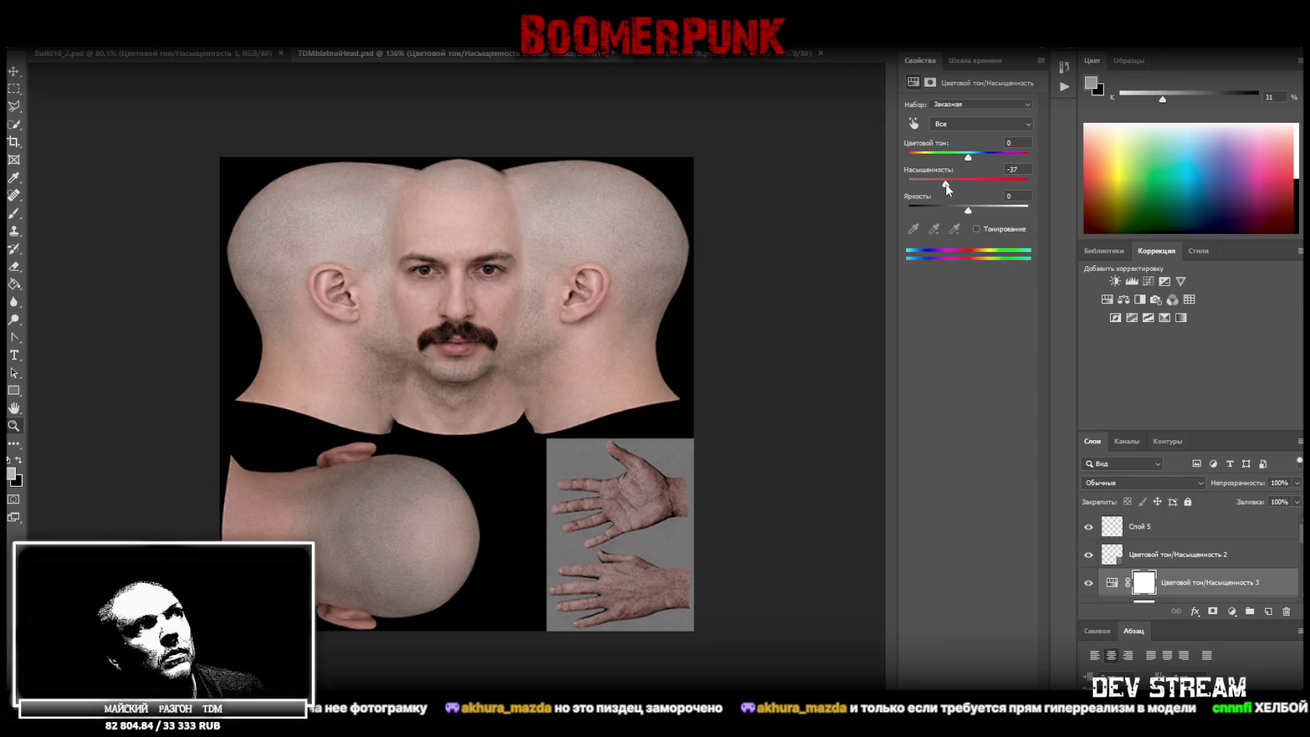
Step: Merge the two adjustment layers into the pixel layer Цветовой тон/Насыщенность 3
left_click(1187, 525)
right_click(1180, 583)
left_click(1110, 409)
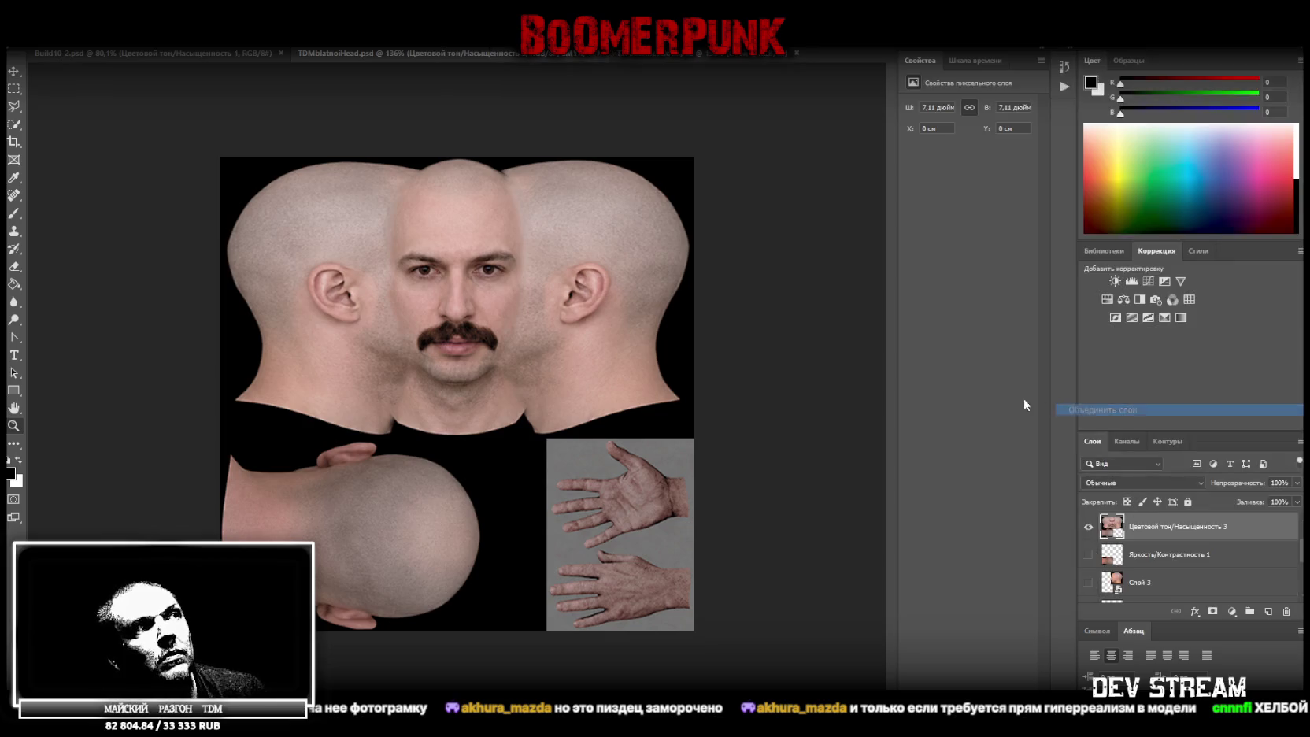
left_click(35, 40)
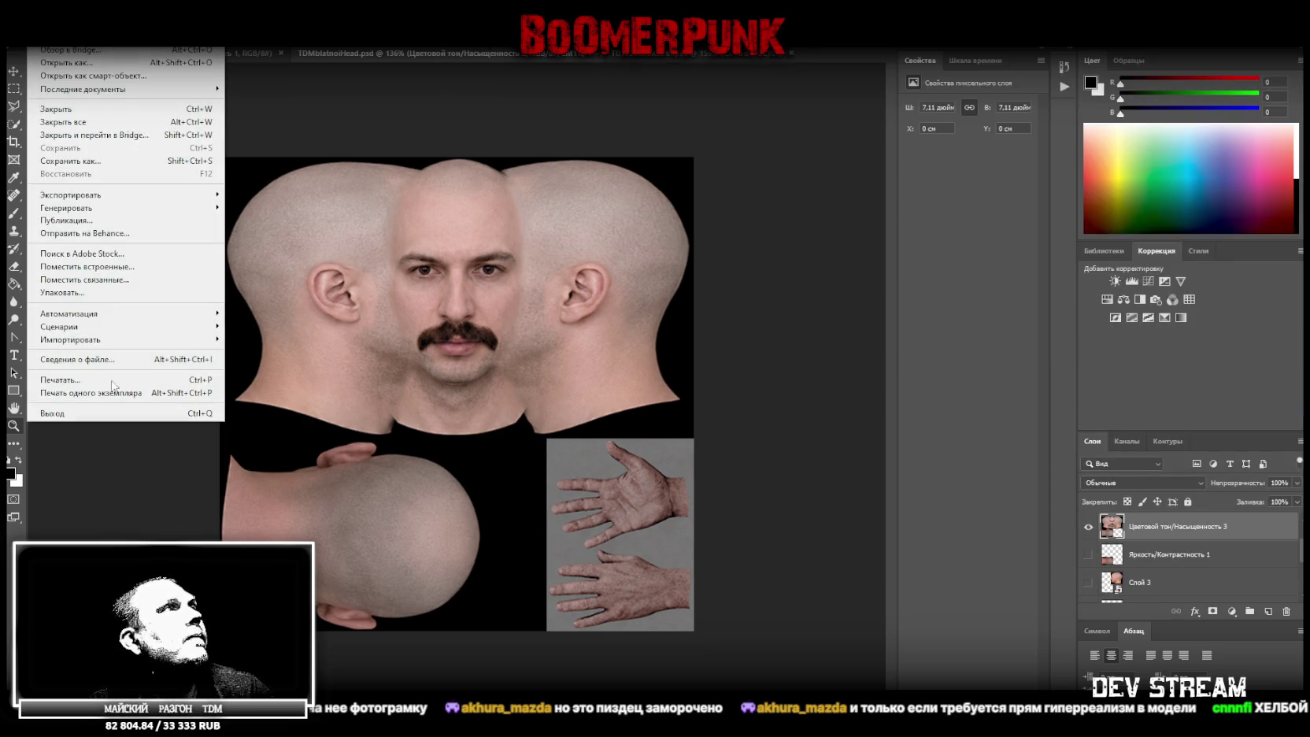
Step: Save the muted head texture as a PNG file with Save As
left_click(119, 161)
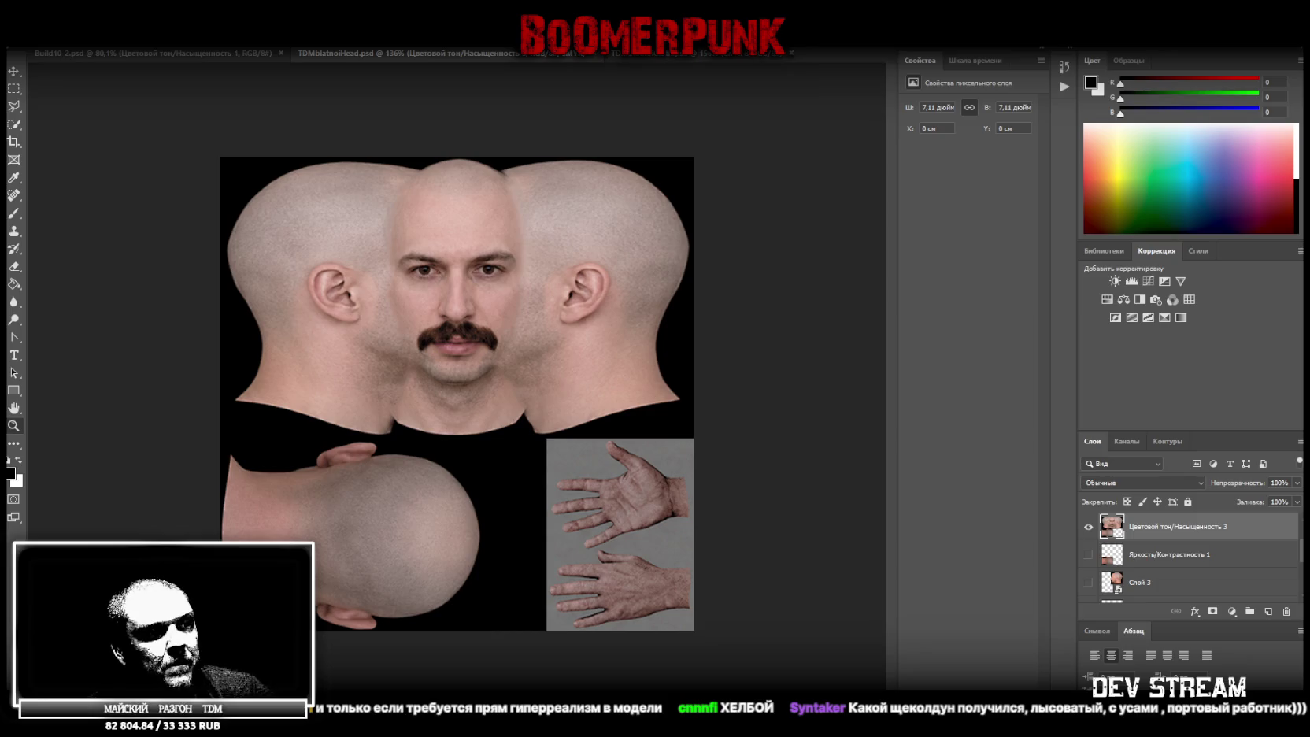
key("Return")
key("Return")
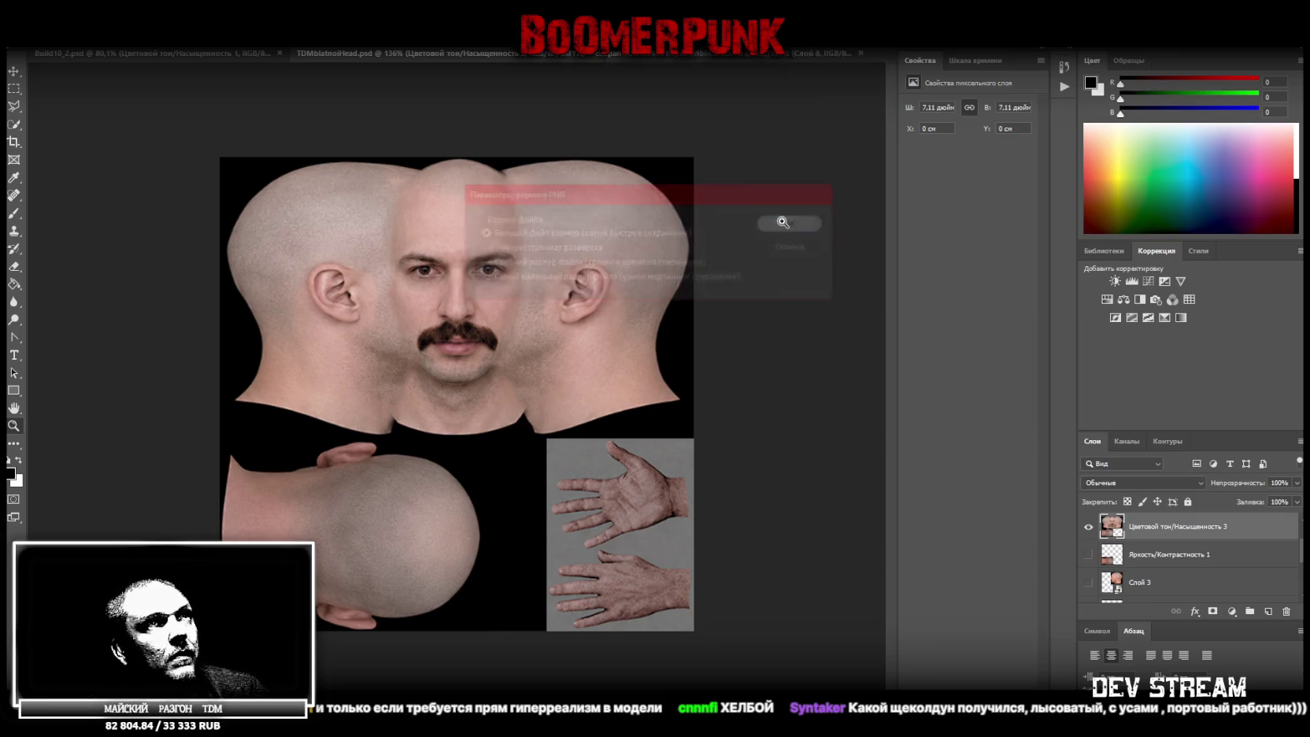
key("alt+Tab")
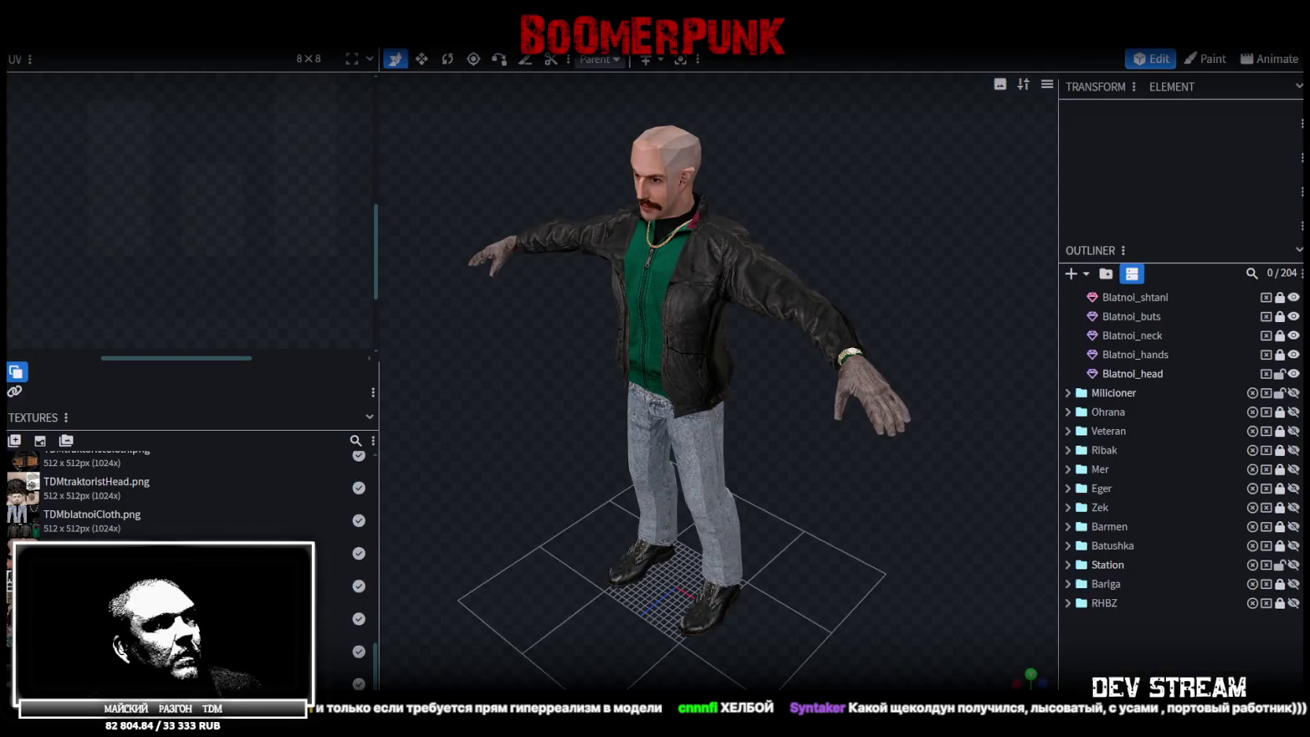
Step: Refresh the TDMblatnoiHead texture and orbit to view the paler face from the front
scroll(189, 511, "down", 3)
scroll(189, 512, "up", 3)
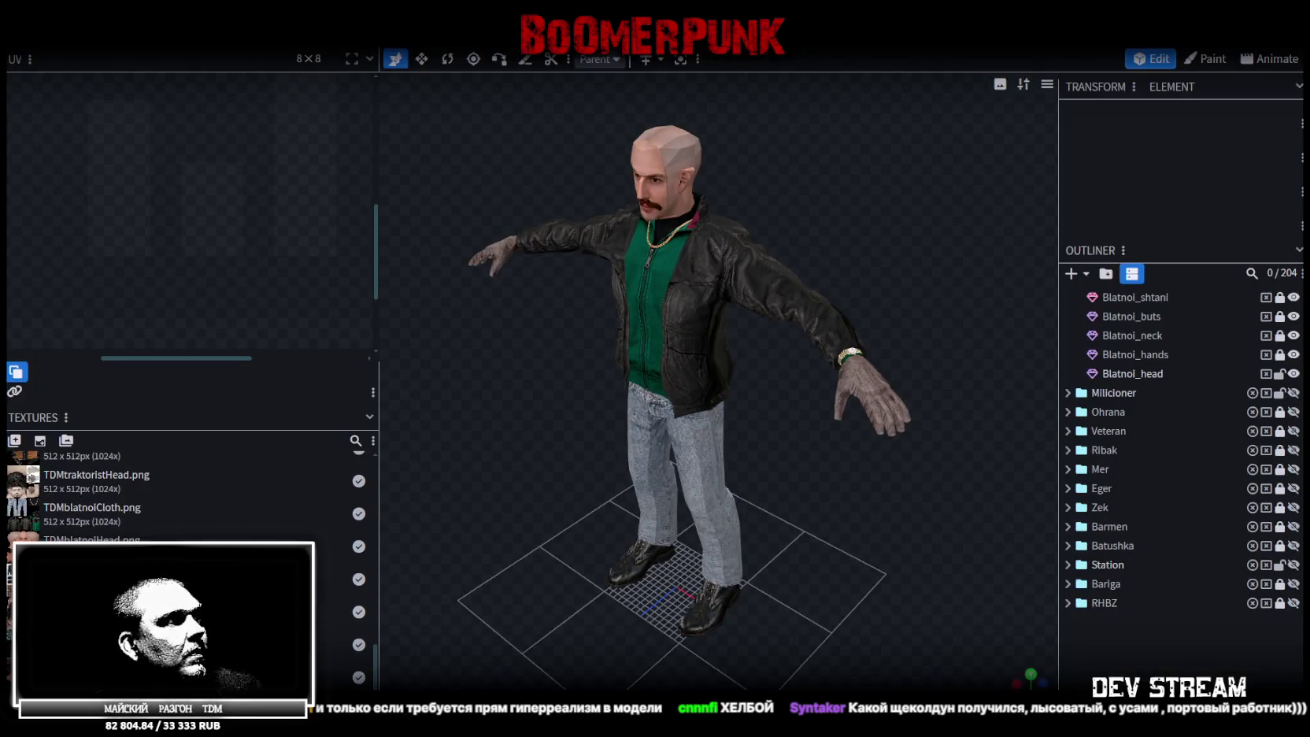
right_click(55, 541)
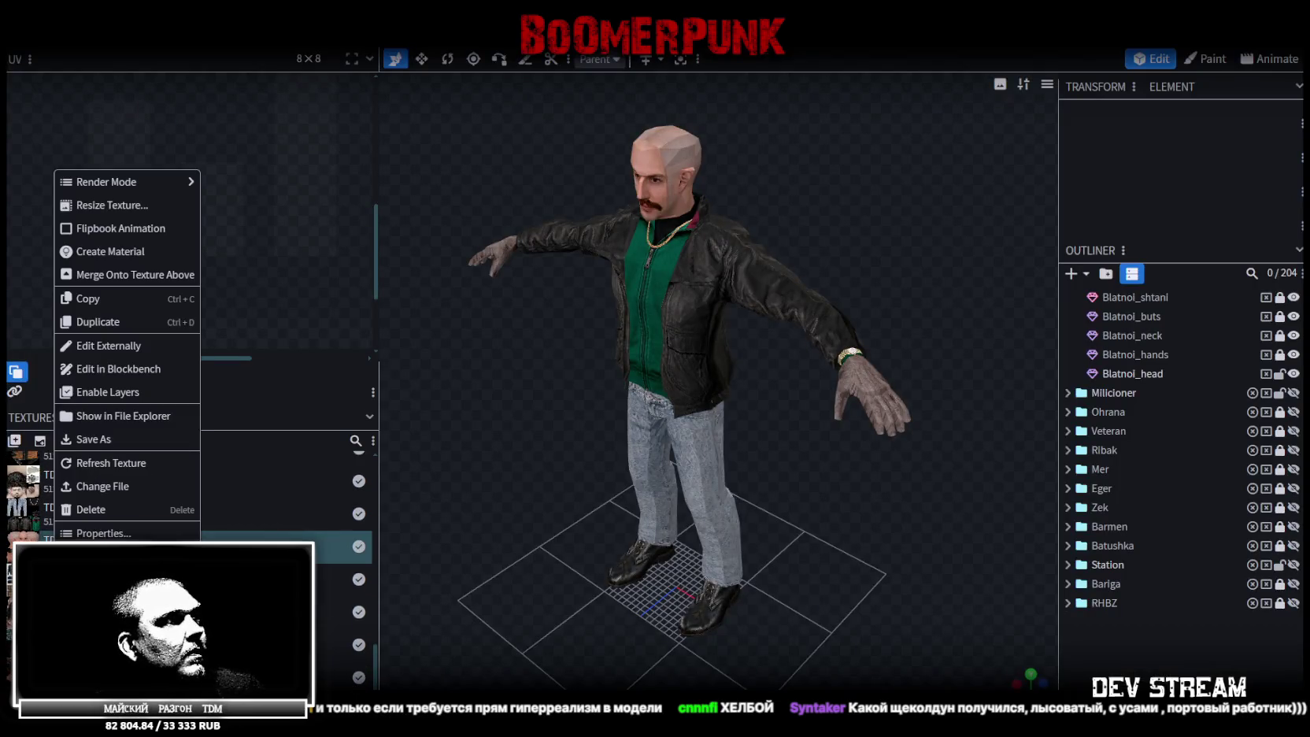
left_click(118, 461)
scroll(816, 501, "up", 5)
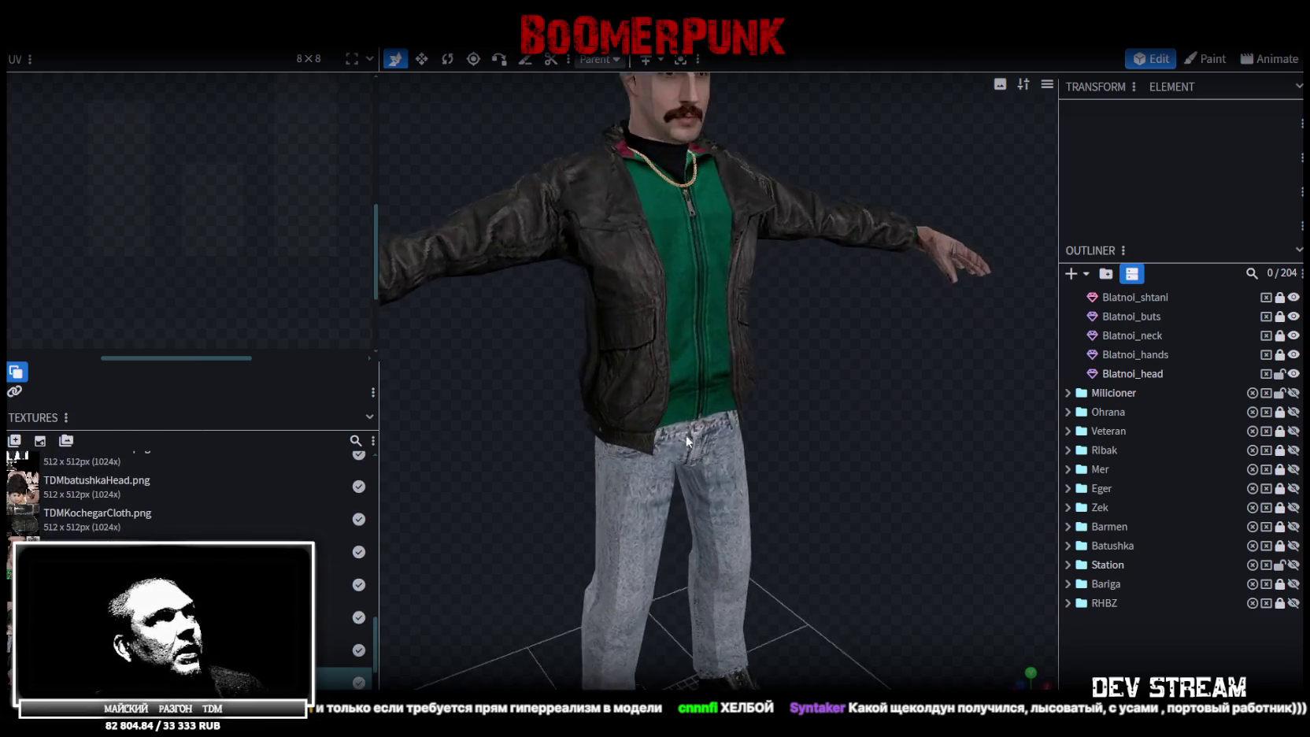
middle_click_drag(815, 500, 771, 226)
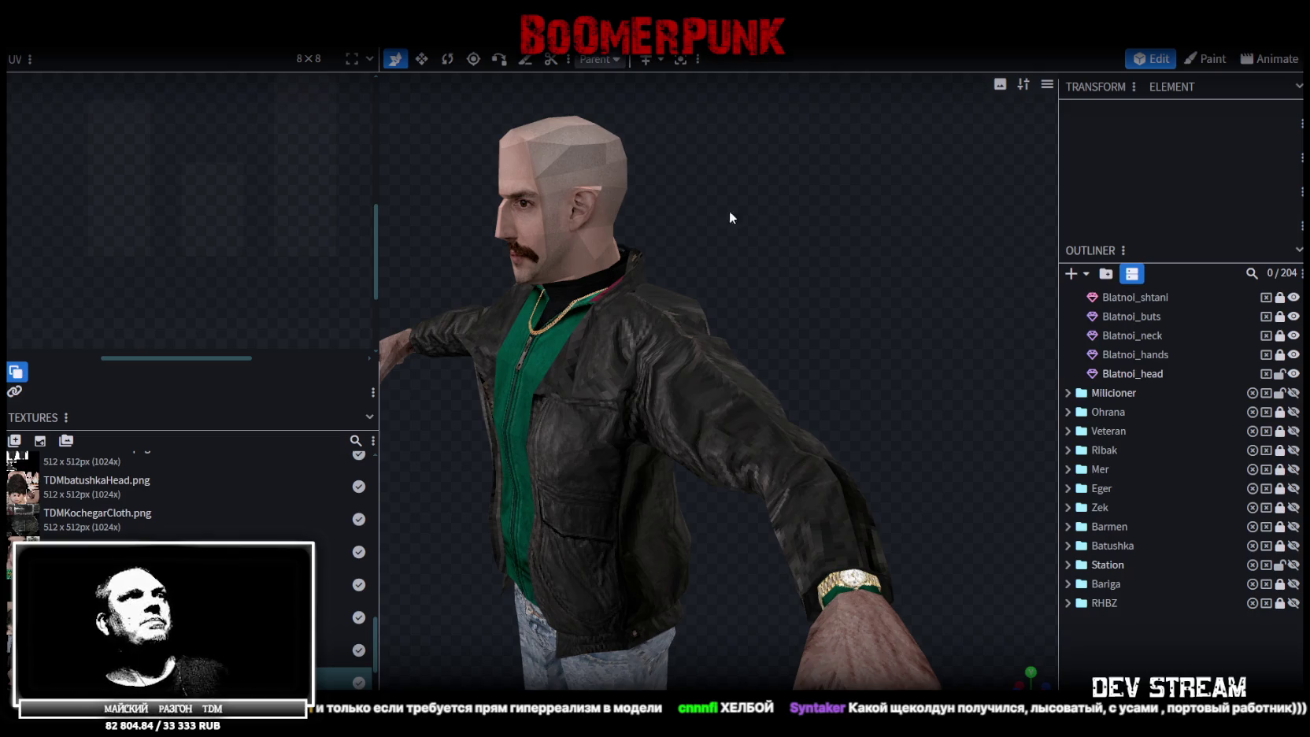
mouse_move(719, 225)
left_mouse_down()
mouse_move(829, 216)
mouse_move(809, 309)
mouse_move(693, 331)
mouse_move(783, 300)
left_mouse_up()
Step: Select the Blatnoi_head mesh and pick its top face in front view
scroll(822, 216, "up", 2)
scroll(810, 208, "up", 2)
left_click(653, 339)
left_click(697, 59)
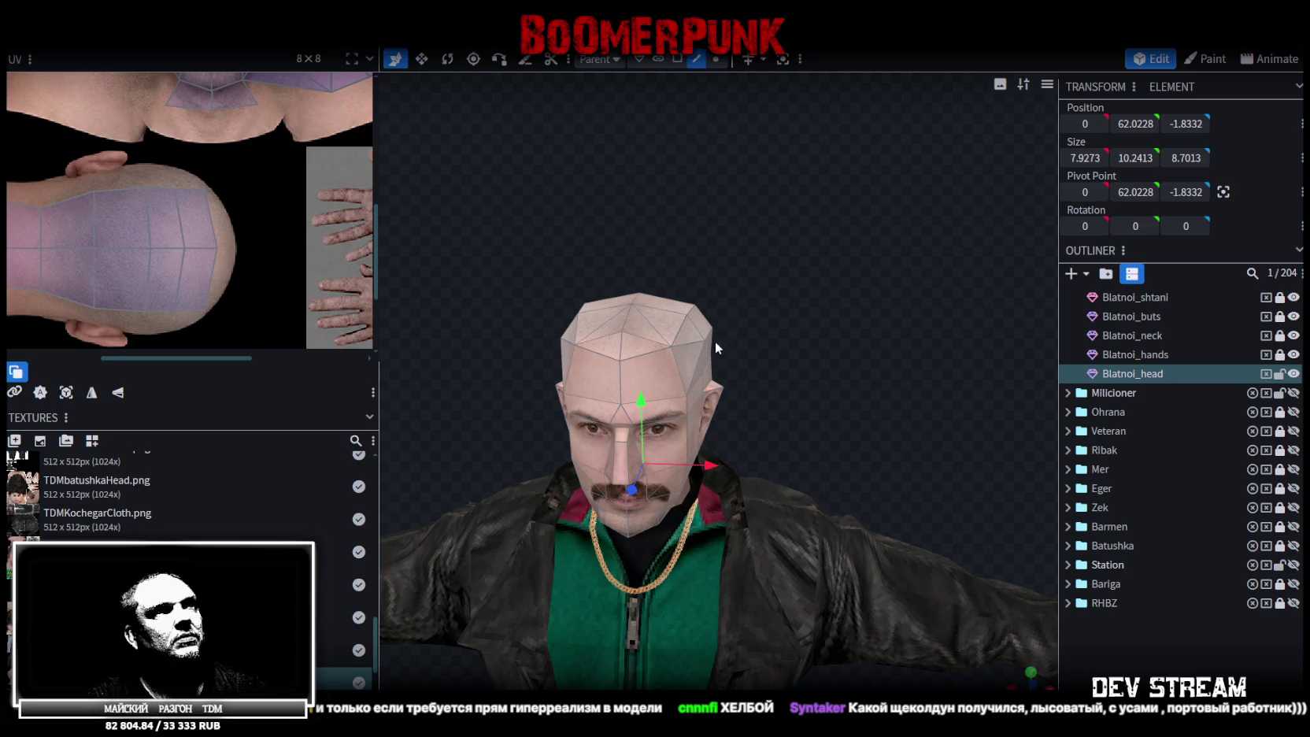
left_click(713, 337)
left_click_drag(796, 364, 869, 366)
key("KP_1")
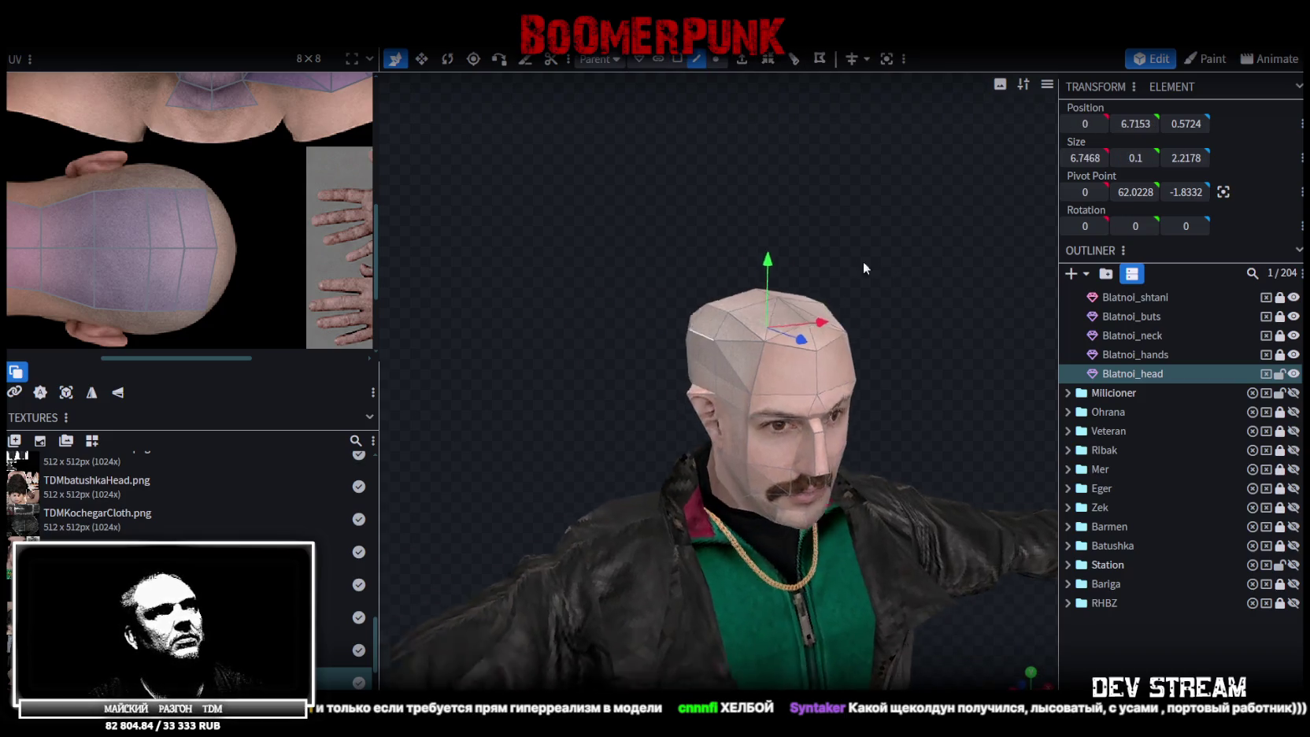
left_click(661, 297)
Step: Scale the top face down on X to 6.1468, check the reshaped head and save
key("v")
left_click_drag(744, 311, 748, 312)
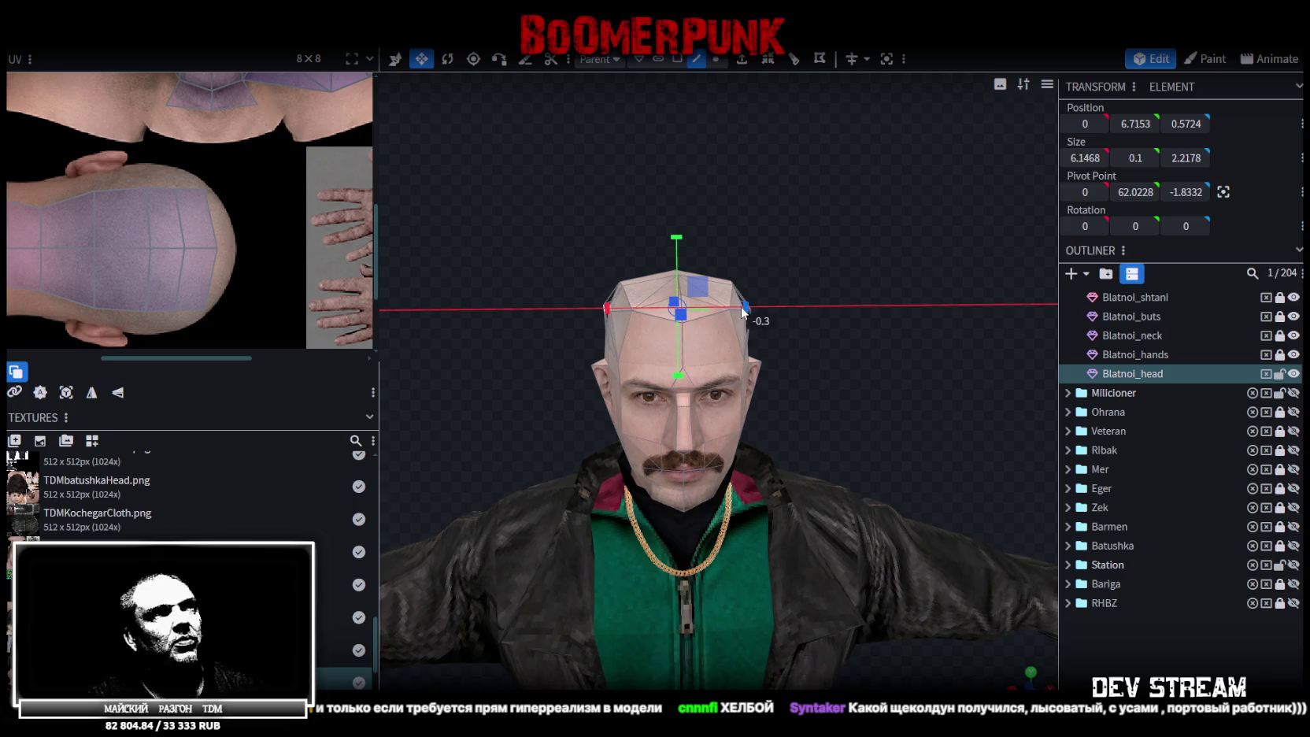
right_click_drag(844, 335, 835, 311)
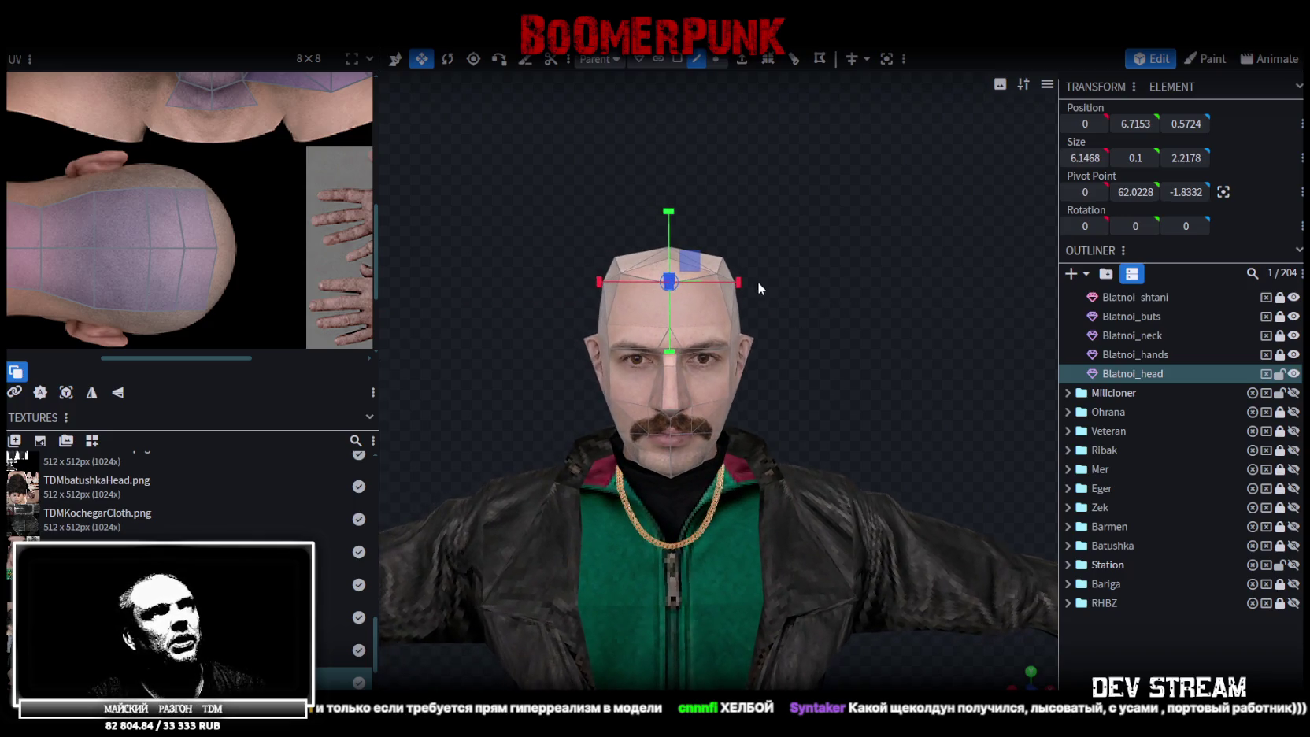
left_click_drag(739, 289, 748, 291)
left_click(976, 458)
mouse_move(976, 459)
left_mouse_down()
mouse_move(737, 347)
mouse_move(753, 354)
mouse_move(644, 384)
mouse_move(659, 379)
mouse_move(658, 433)
mouse_move(796, 446)
mouse_move(983, 347)
mouse_move(801, 291)
mouse_move(697, 360)
mouse_move(740, 368)
mouse_move(845, 343)
mouse_move(914, 516)
mouse_move(860, 352)
mouse_move(950, 322)
mouse_move(807, 290)
mouse_move(895, 290)
mouse_move(877, 281)
mouse_move(854, 520)
mouse_move(884, 401)
mouse_move(526, 486)
mouse_move(556, 419)
mouse_move(857, 399)
left_mouse_up()
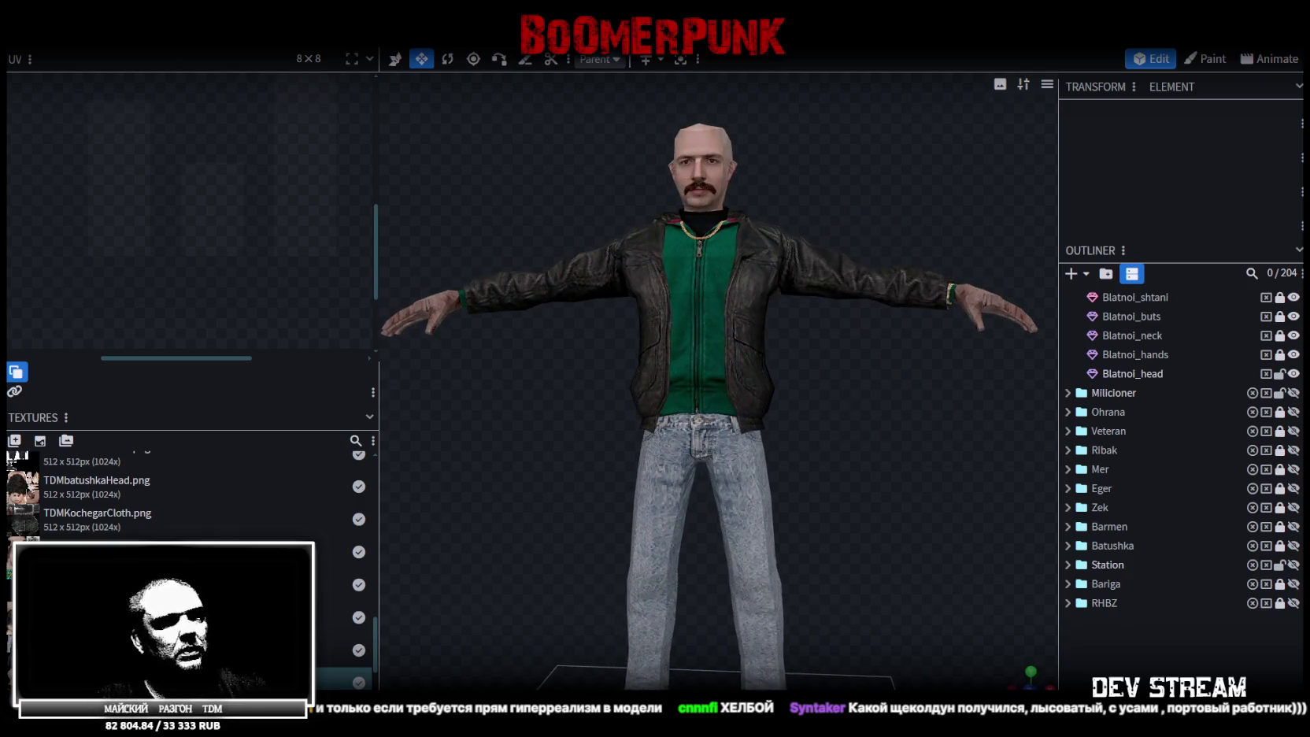
key("ctrl+s")
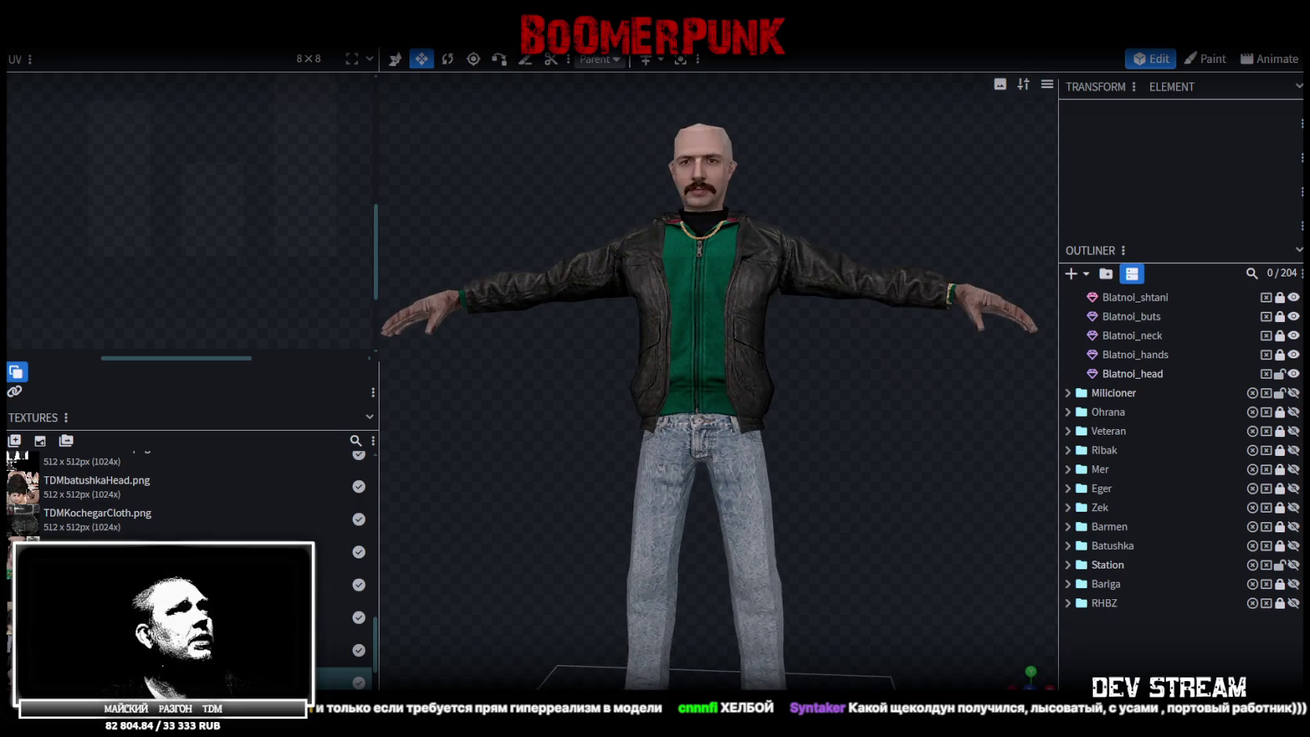
Step: Export the model as TDMblatnoiMDL.fbx with ASCII encoding and export scale 16
left_click(118, 39)
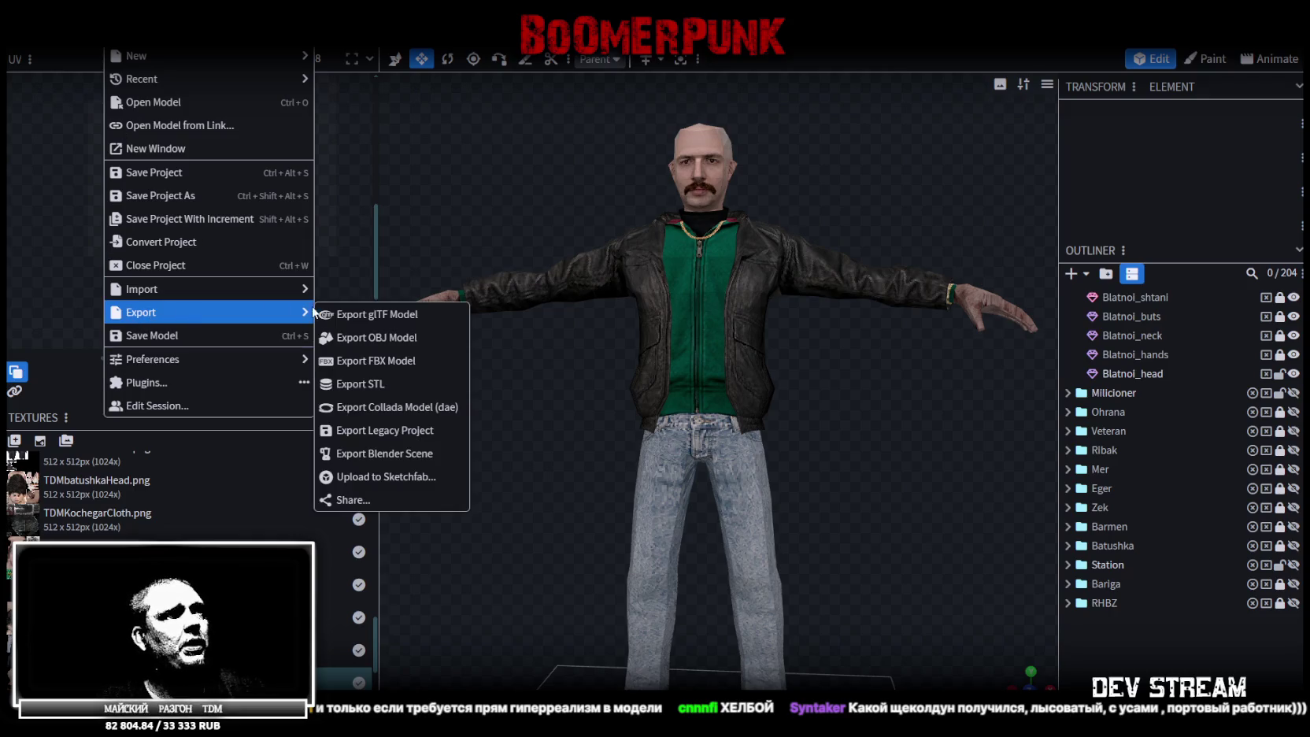
left_click(370, 360)
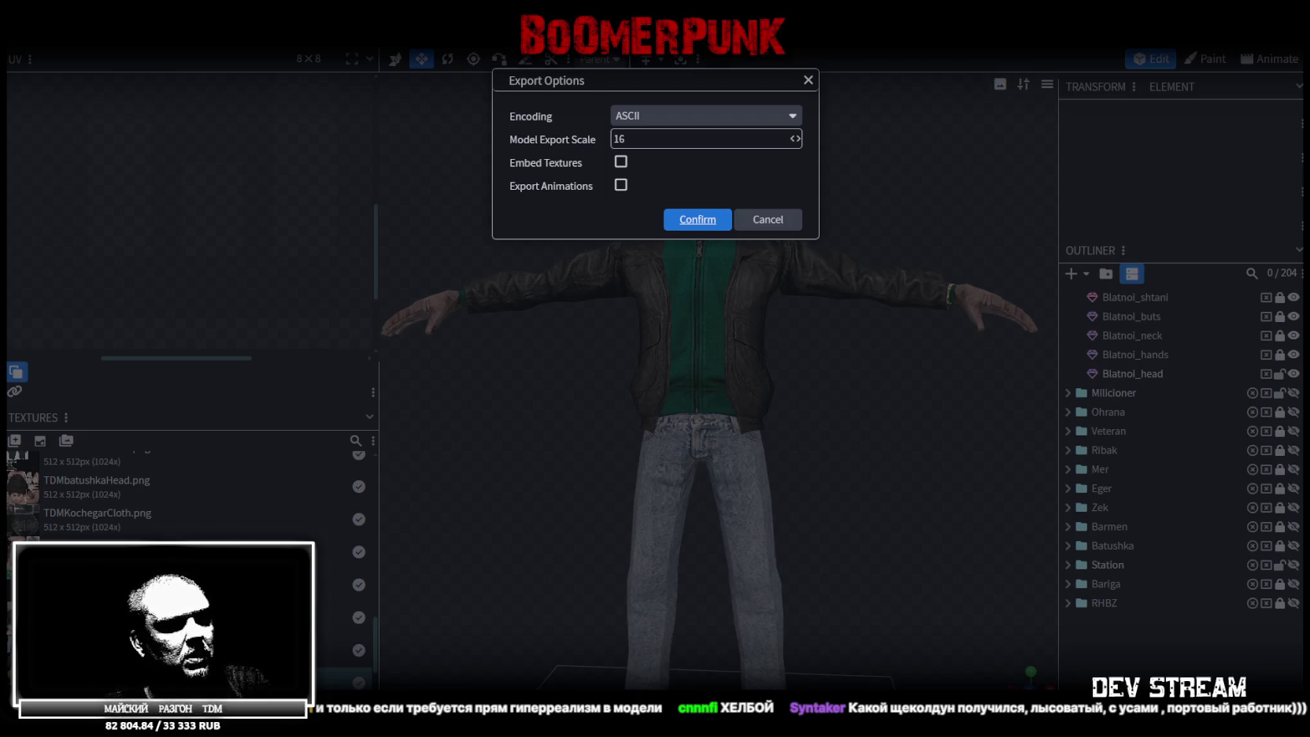
key("Return")
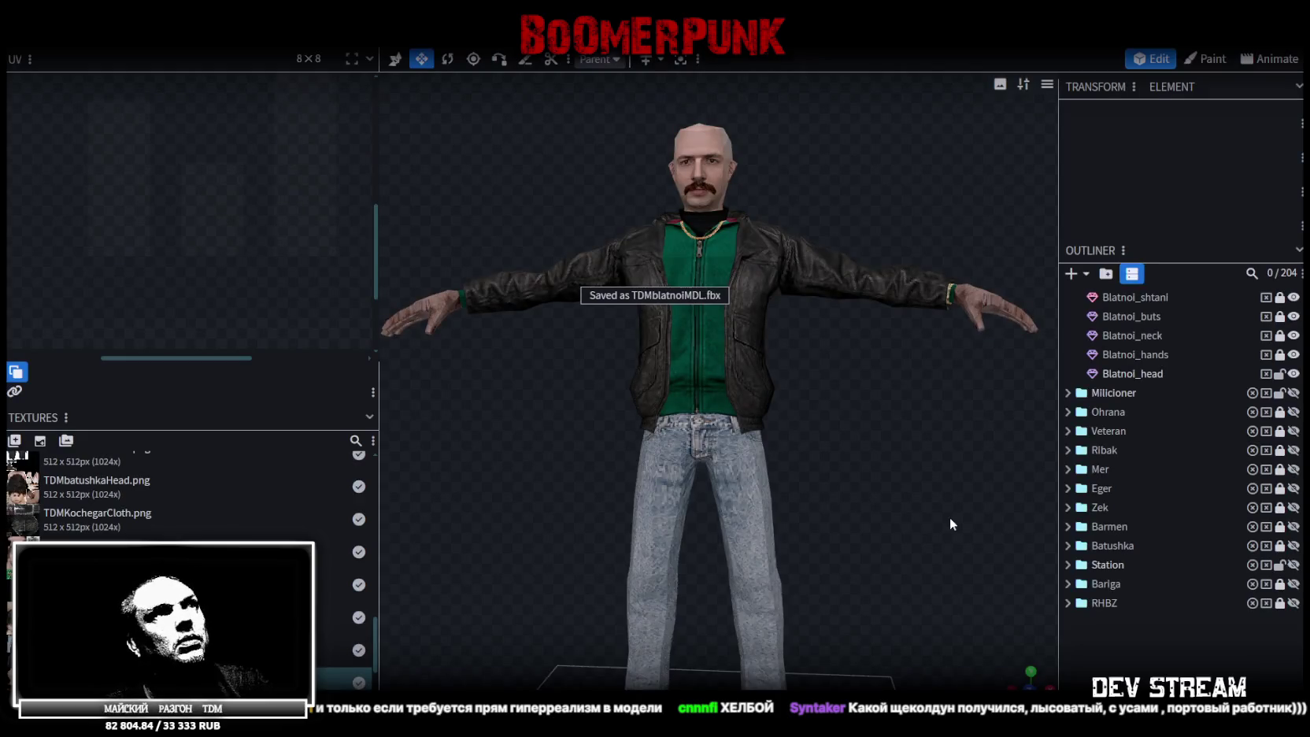
scroll(1193, 473, "up", 5)
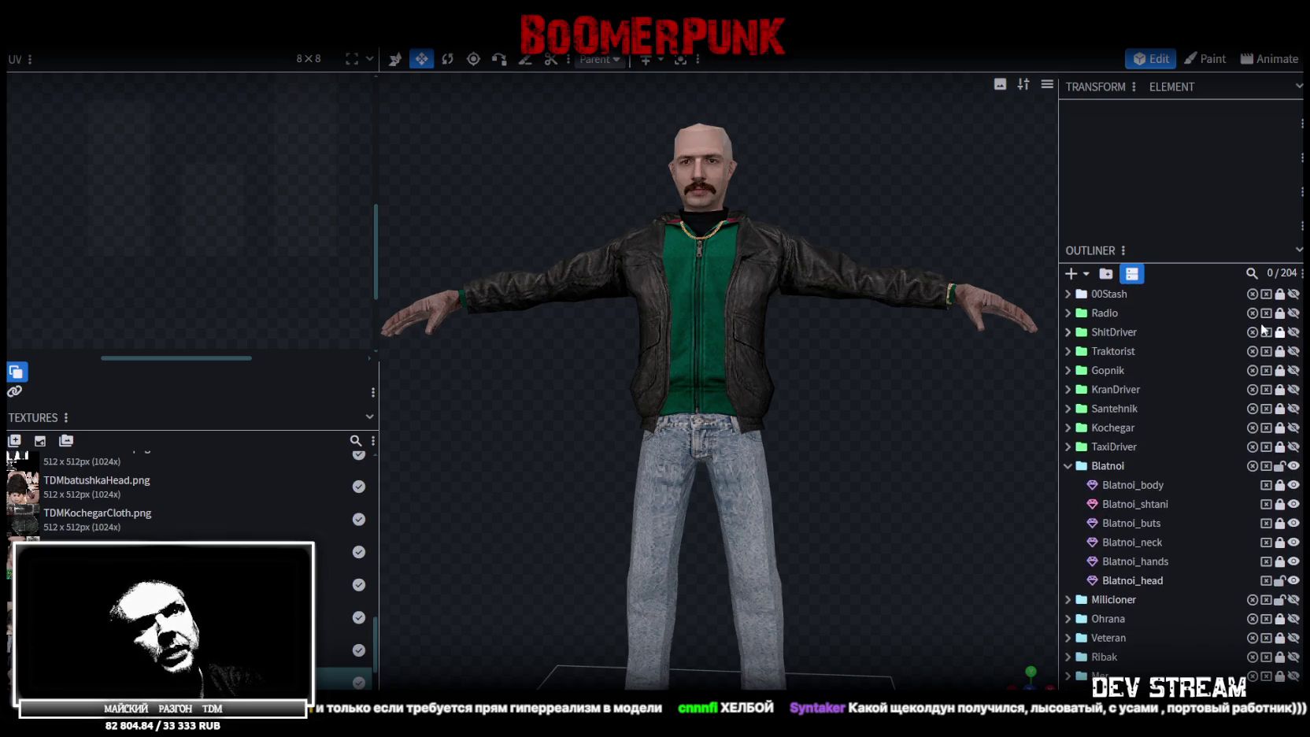
Step: Enable export on the Blatnoi folder and its meshes, then save the project
scroll(1264, 338, "down", 3)
scroll(1282, 489, "up", 3)
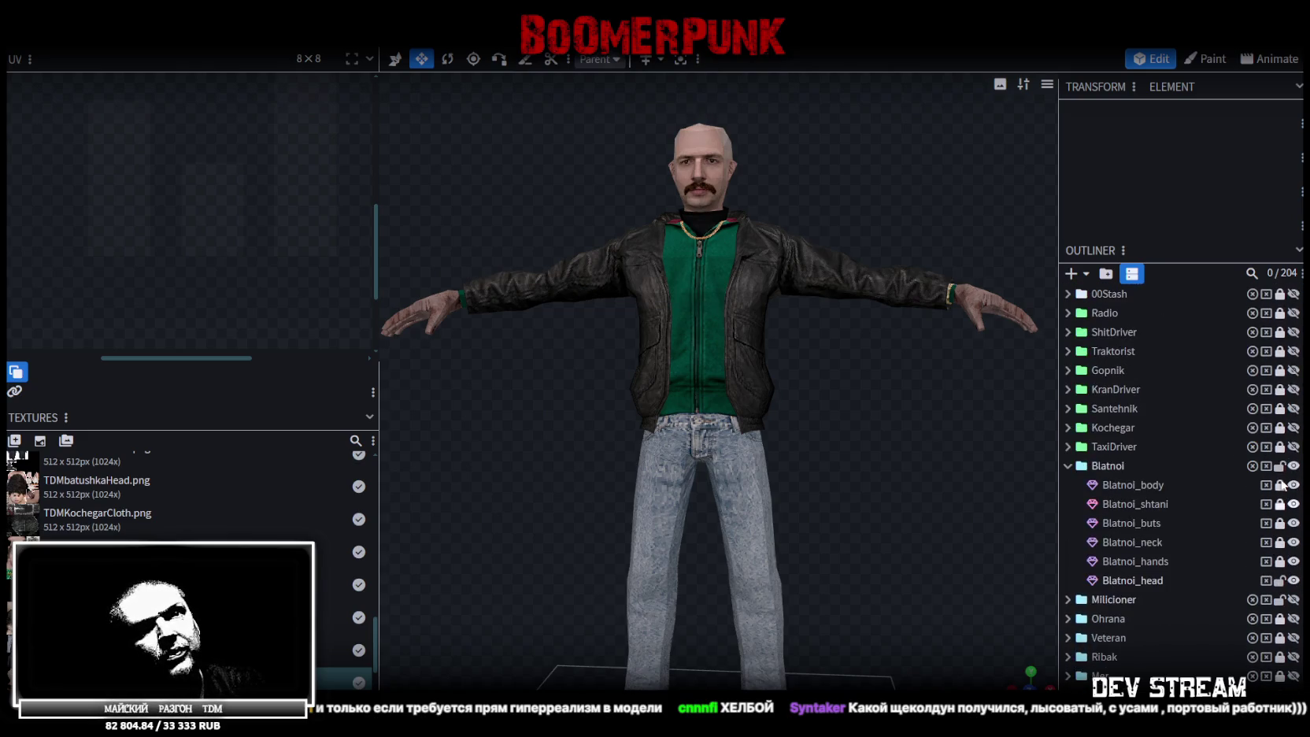
left_click(1266, 466)
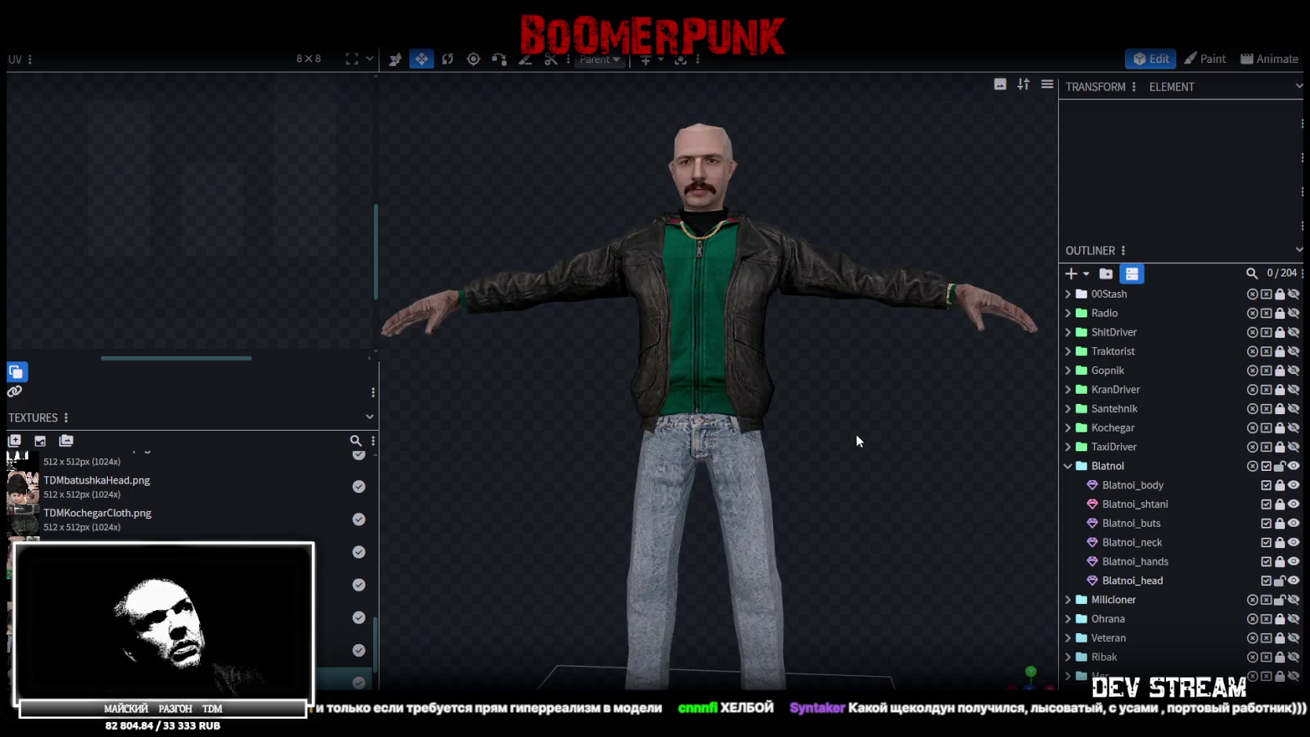
scroll(866, 417, "down", 2)
key("ctrl+s")
Step: Re-export the character as TDMblatnoiMDL.fbx, confirming ASCII encoding and scale 16
left_click_drag(870, 405, 862, 382)
scroll(863, 382, "up", 2)
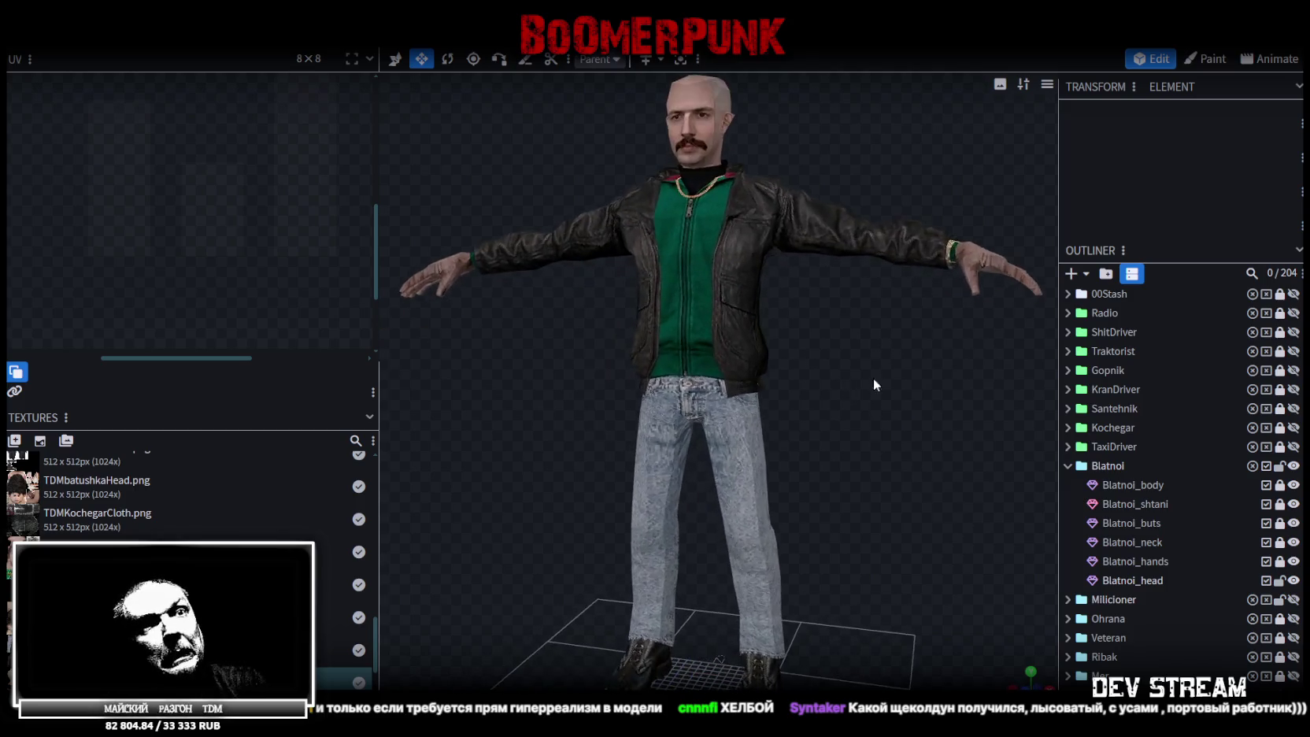
left_click_drag(698, 267, 738, 294)
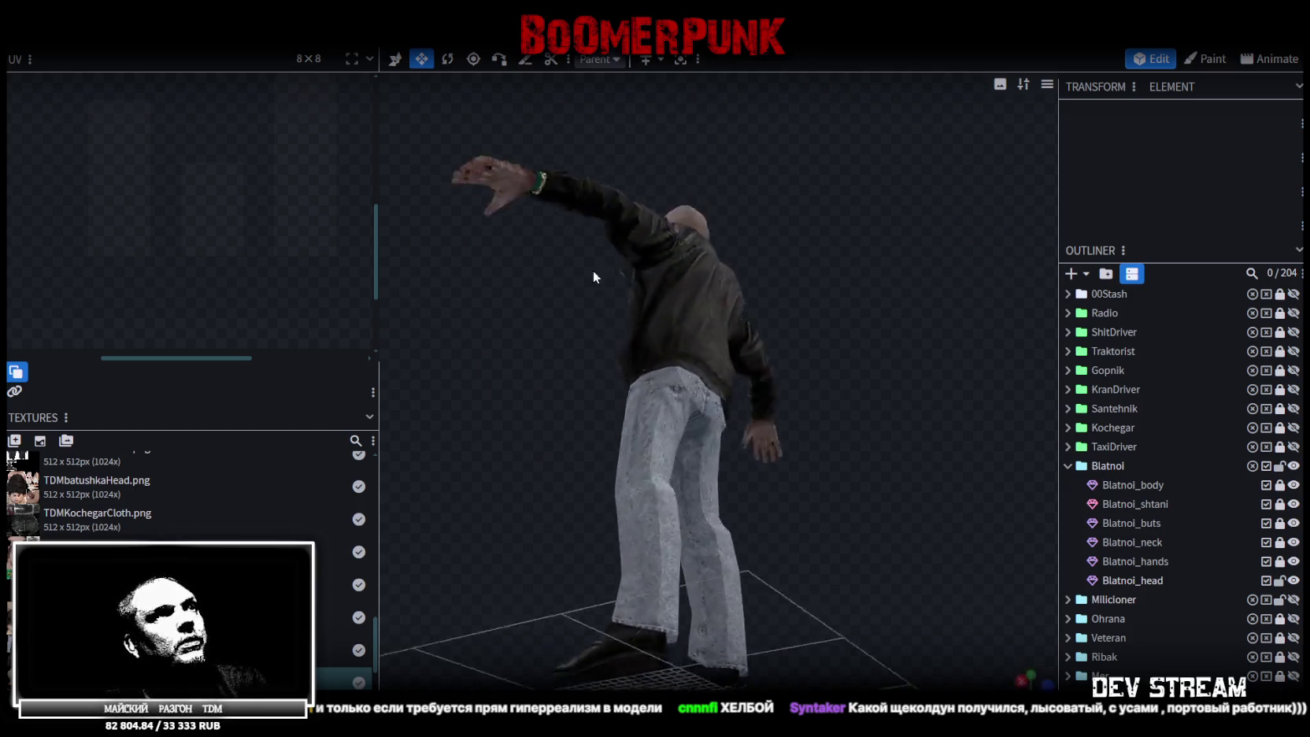
left_click(118, 31)
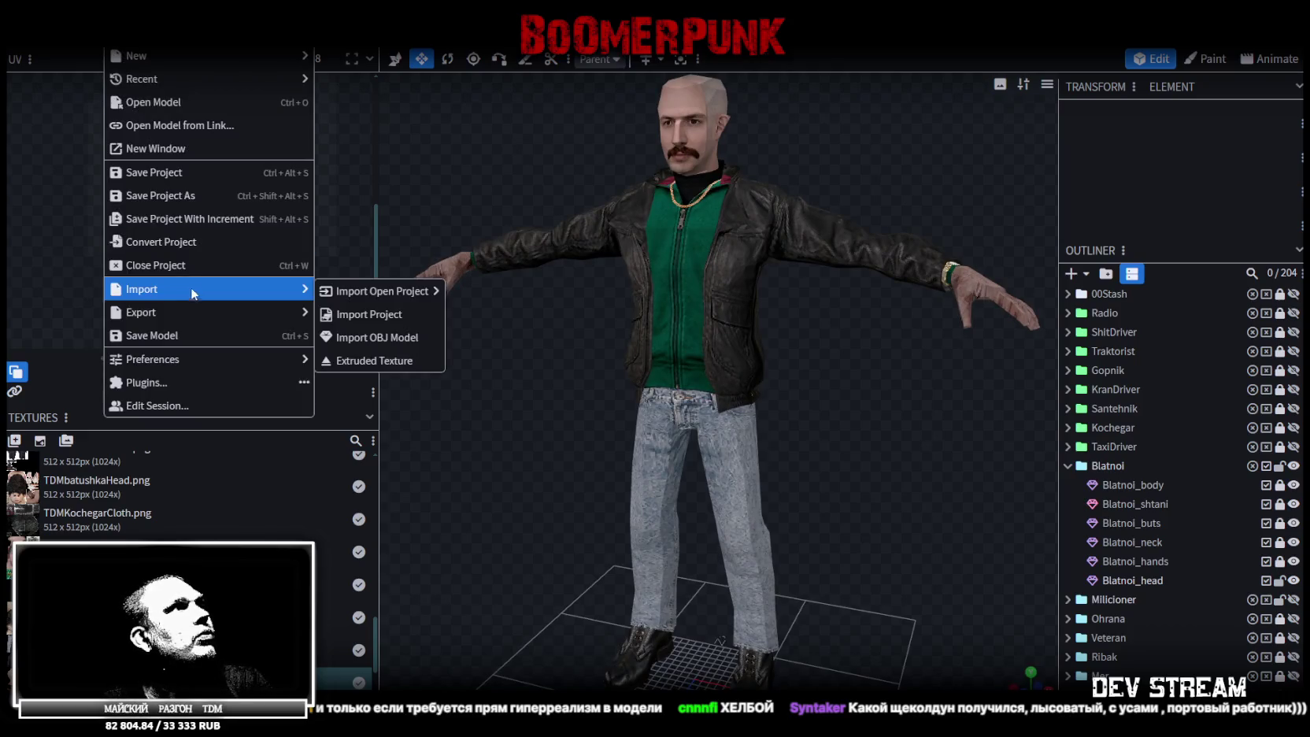
left_click(408, 360)
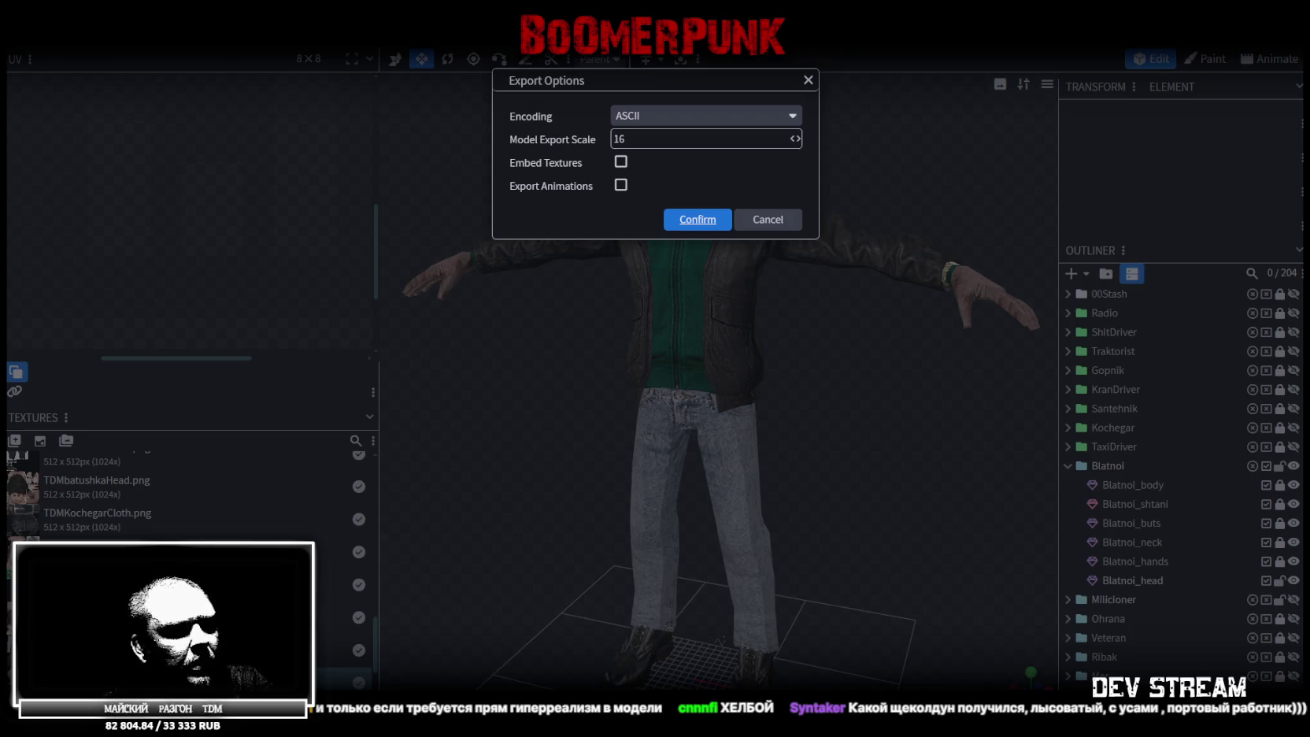
left_click(697, 219)
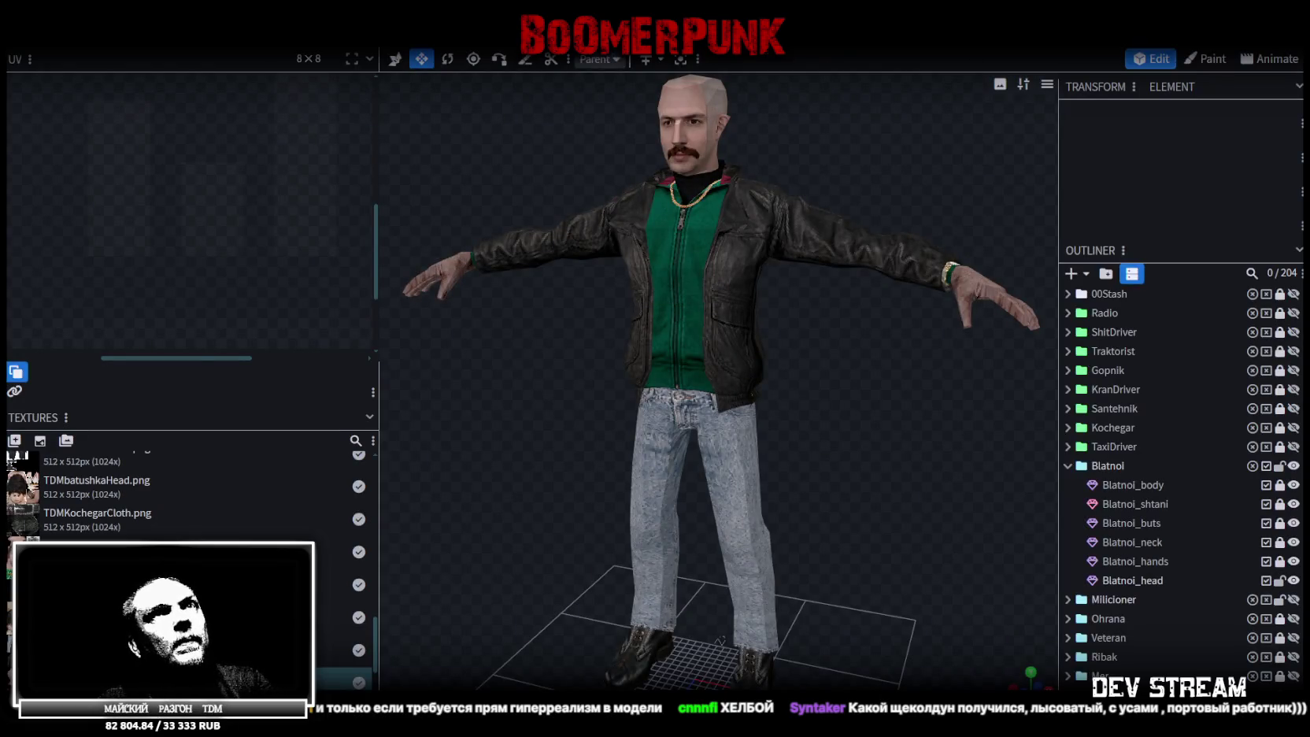
key("alt+Tab")
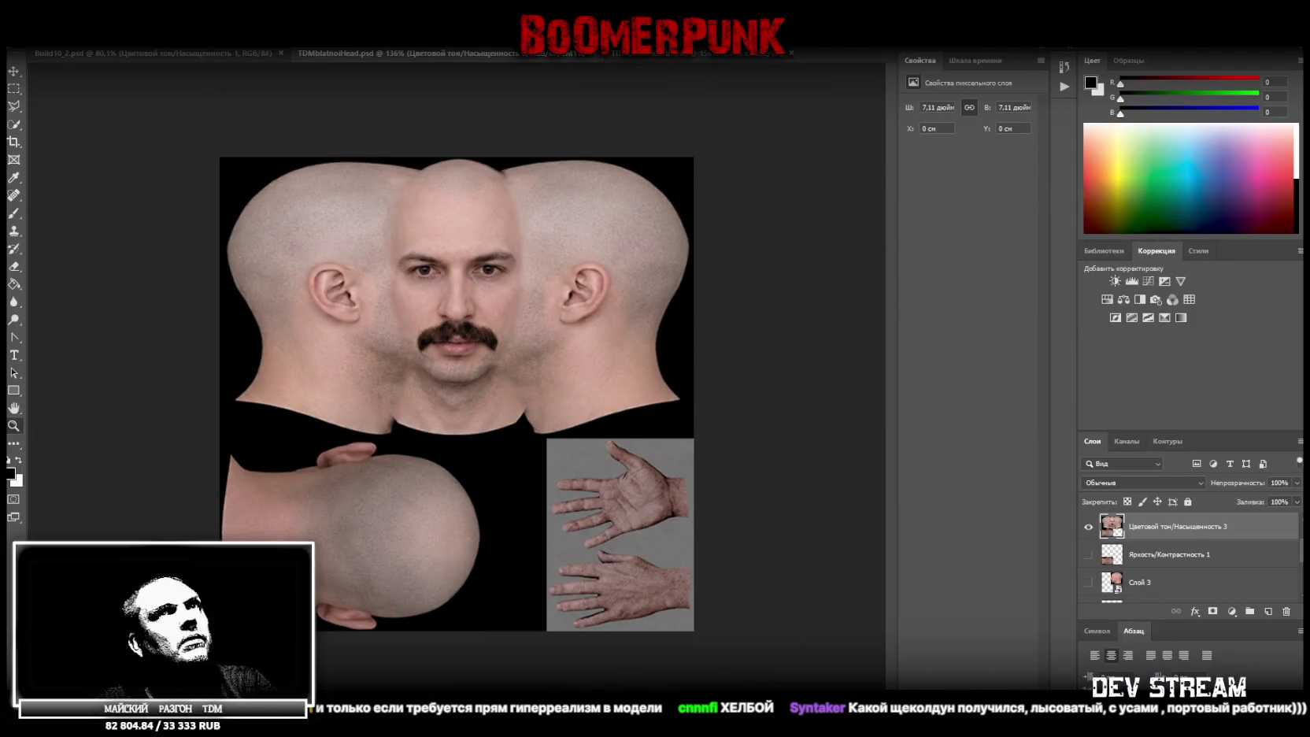
Step: In Unity, collapse Restoran in the Hierarchy and browse to Models > Characters > Peoples
key("alt+Tab")
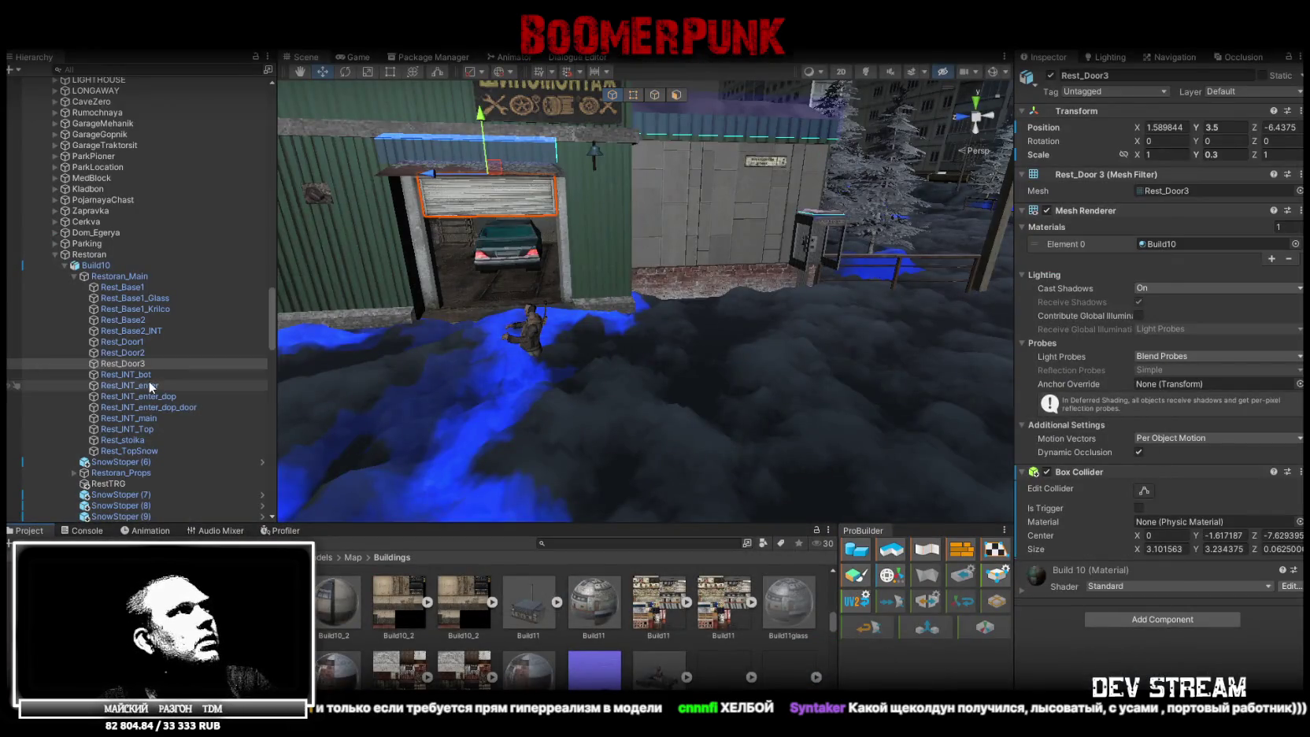
left_click(56, 254)
scroll(363, 634, "up", 3)
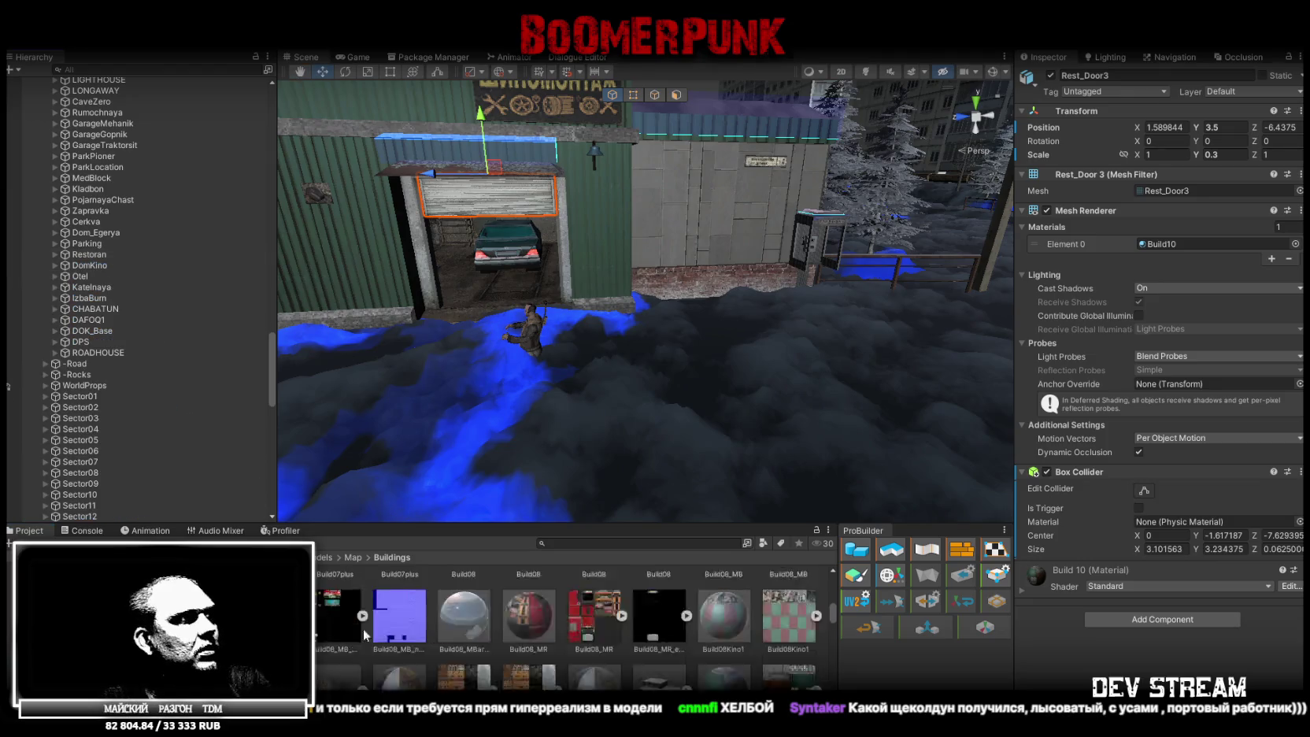
scroll(363, 628, "up", 1)
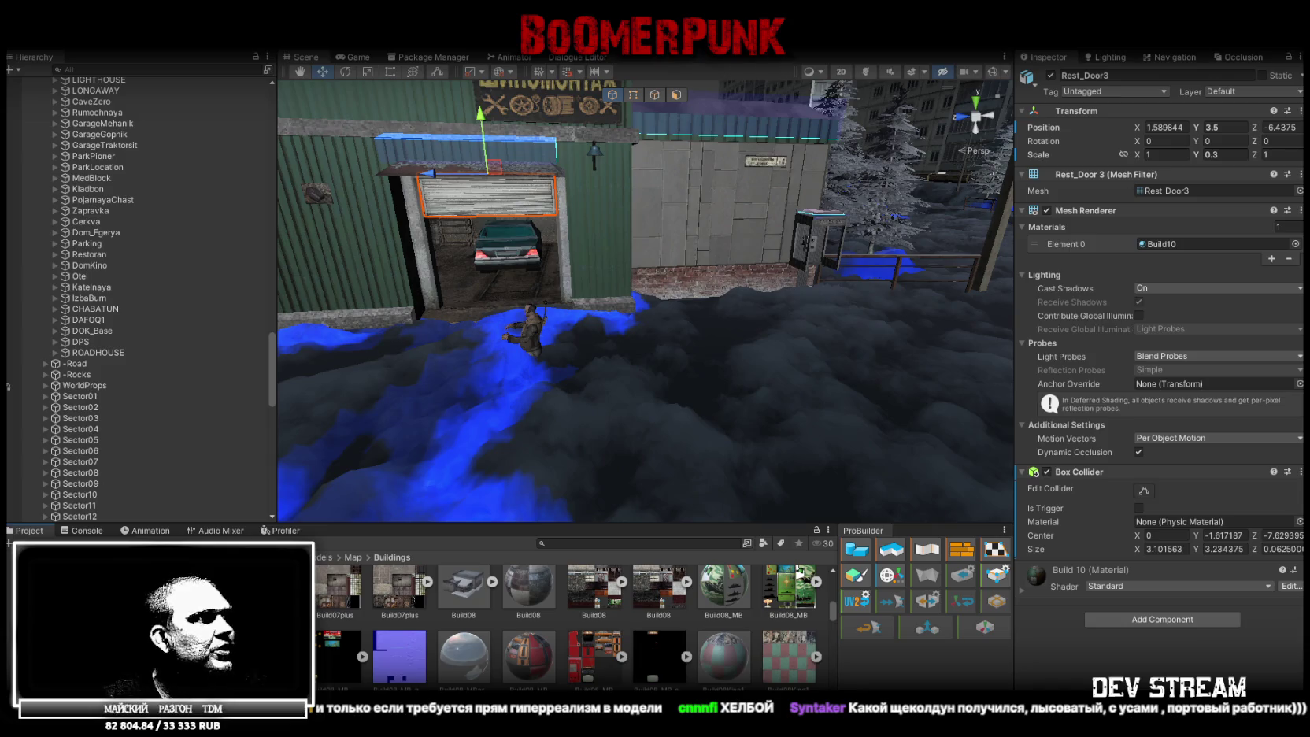
left_click(118, 614)
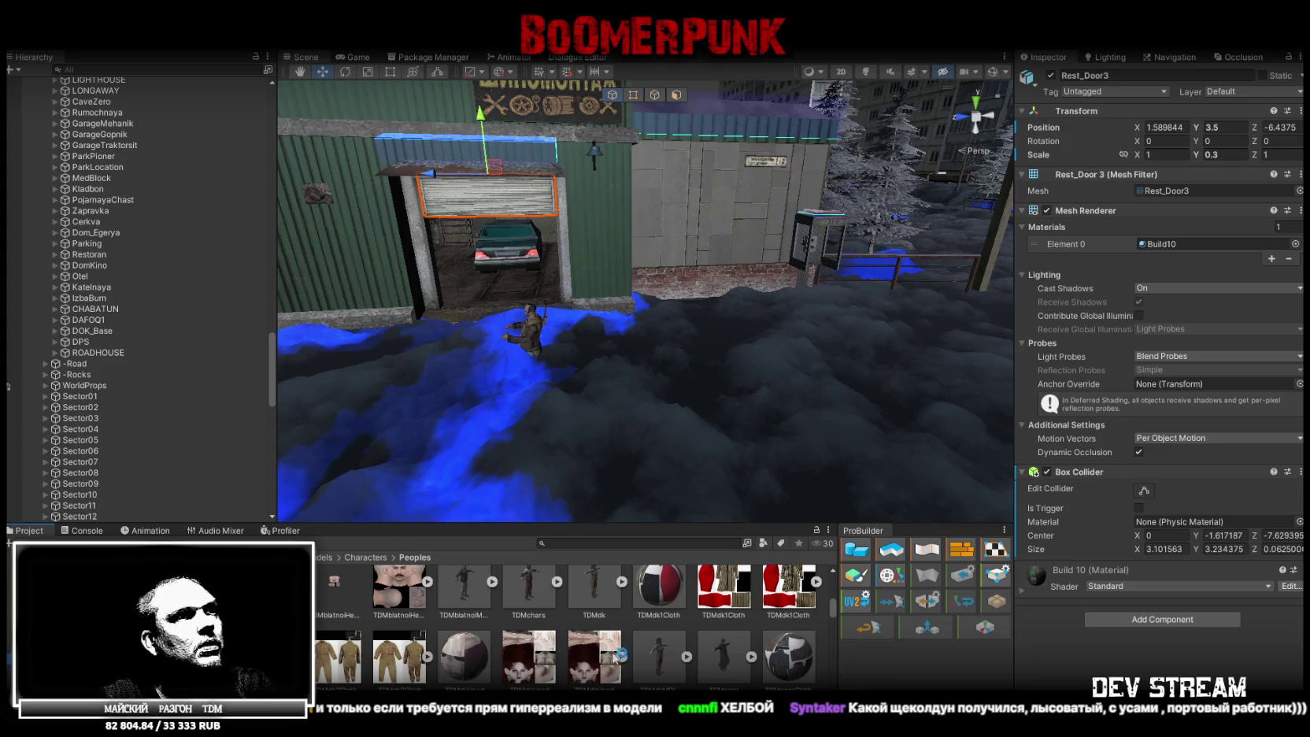
scroll(498, 640, "up", 2)
right_click(399, 660)
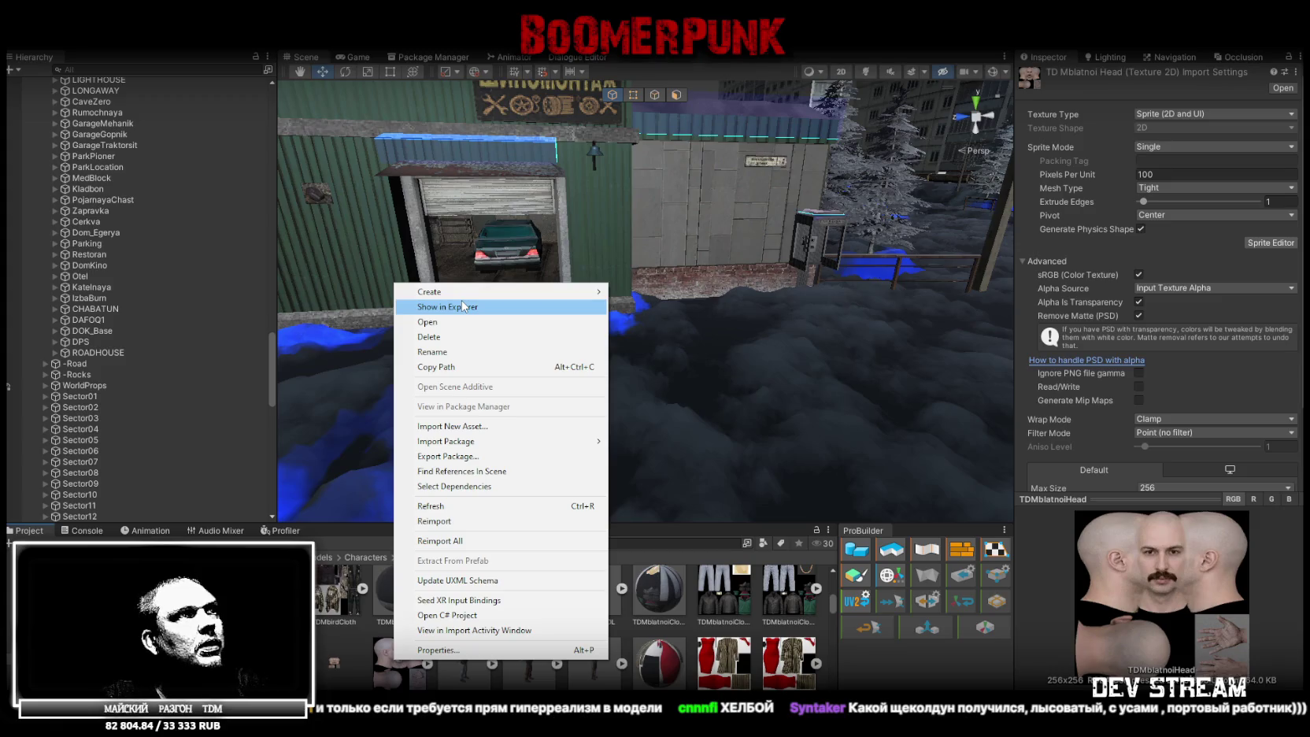
Step: Dismiss the asset context menu, leaving TDMblatnoiHead's import settings shown in the Inspector
left_click(463, 307)
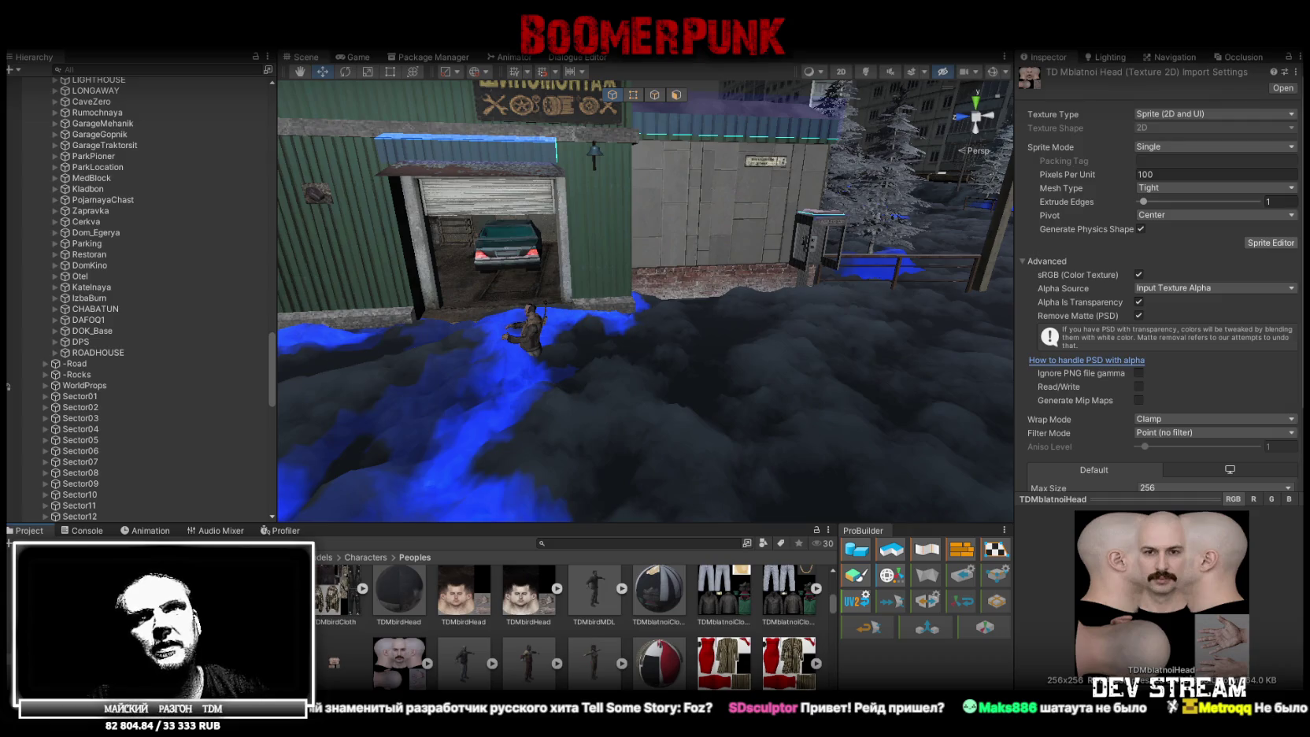
Step: Post a /shoutout for the raiding channel in Twitch chat, then move the chat window to the corner
key("alt+Tab")
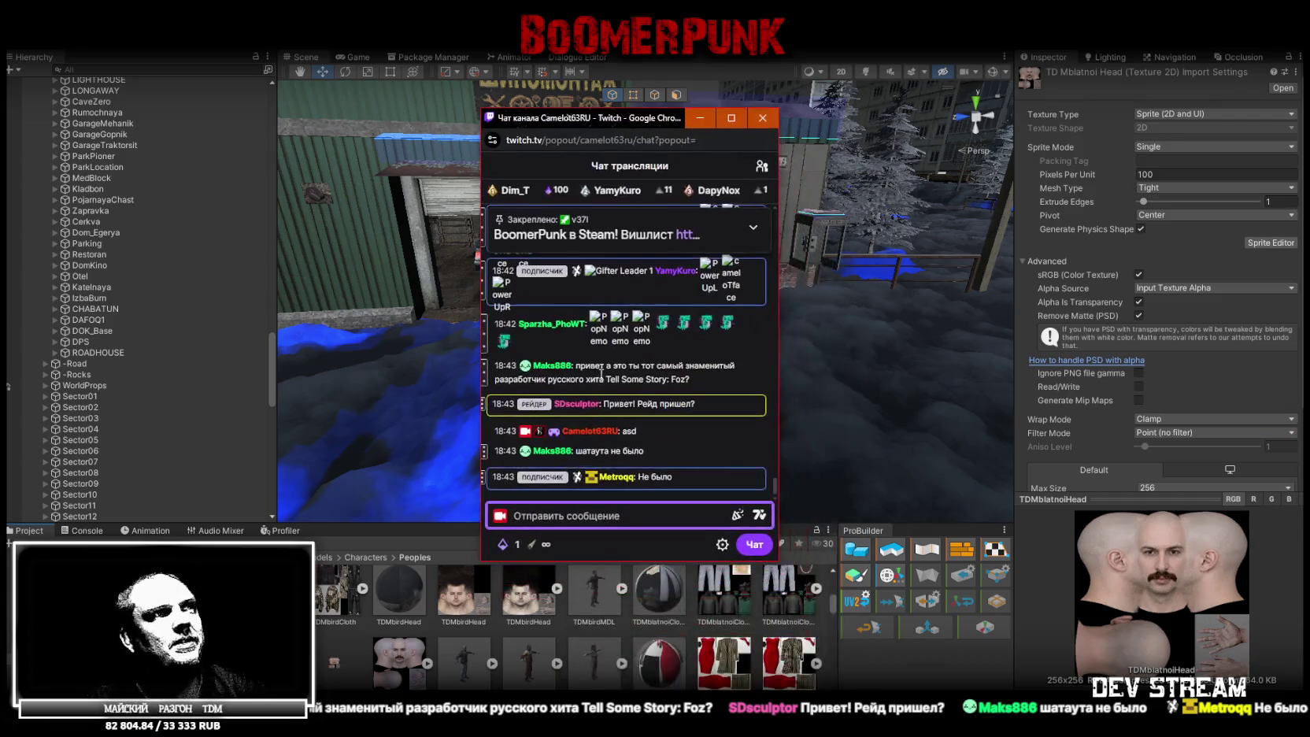
type("/sho")
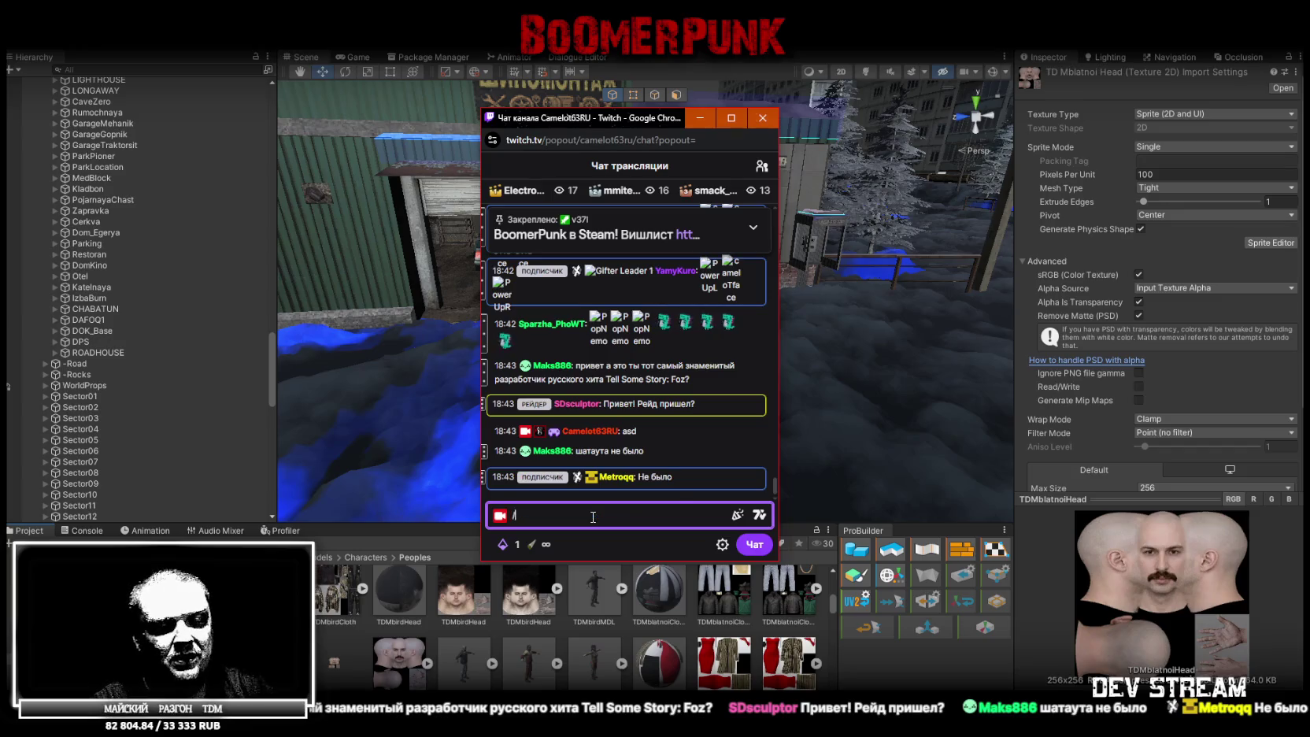
key("Tab")
type("@sd")
key("Tab")
key("Return")
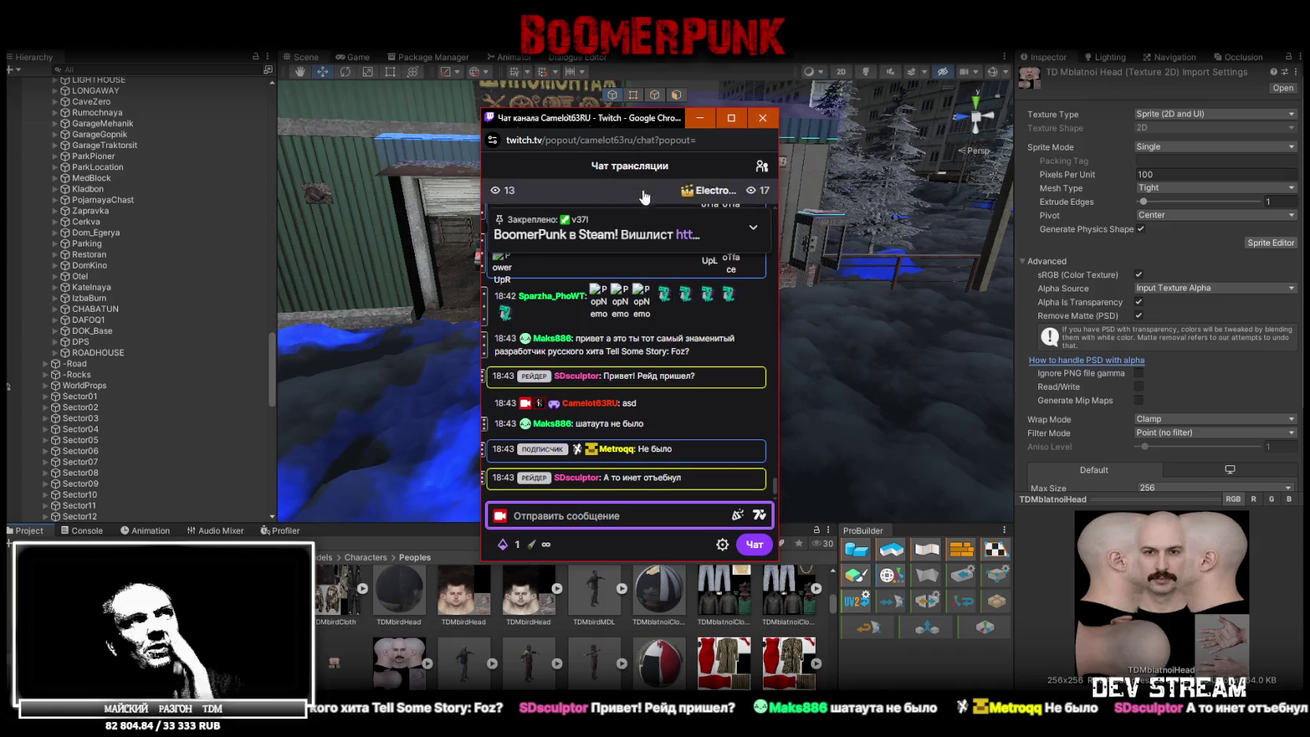
mouse_move(591, 117)
left_mouse_down()
mouse_move(1272, 435)
mouse_move(1309, 436)
left_mouse_up()
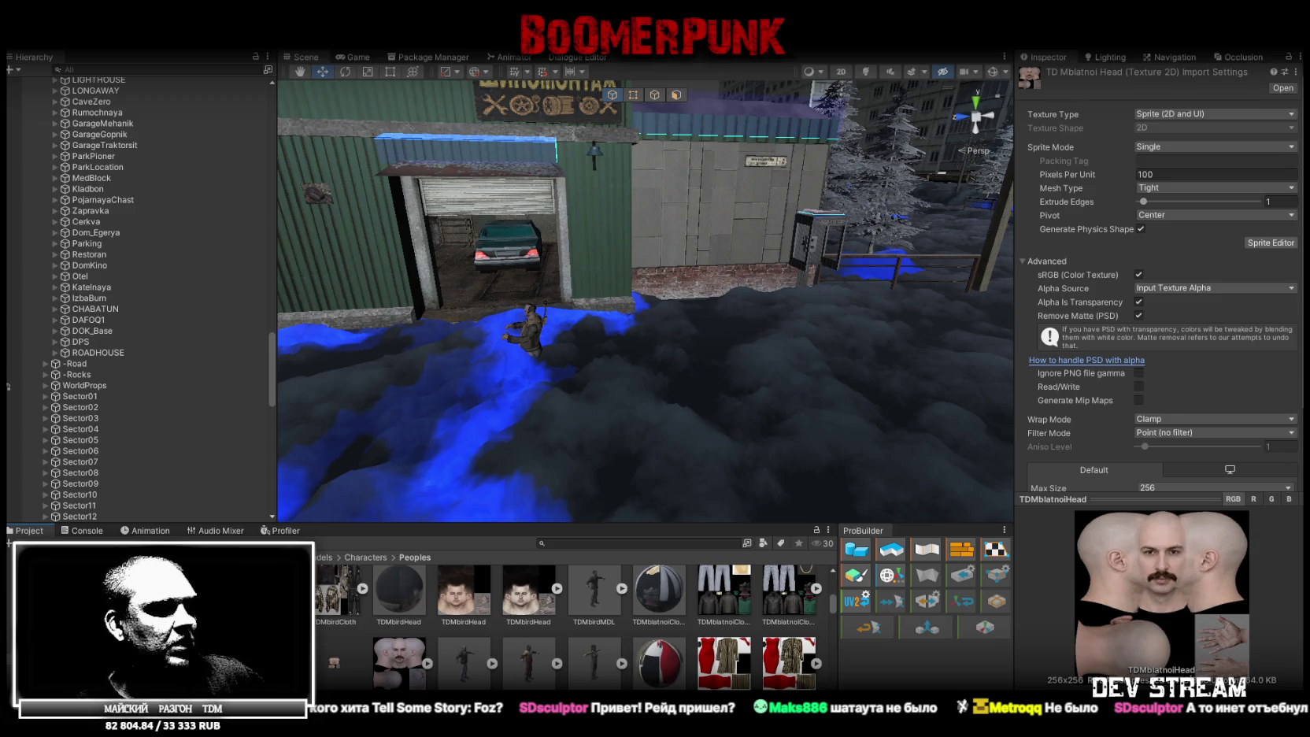
key("alt+Tab")
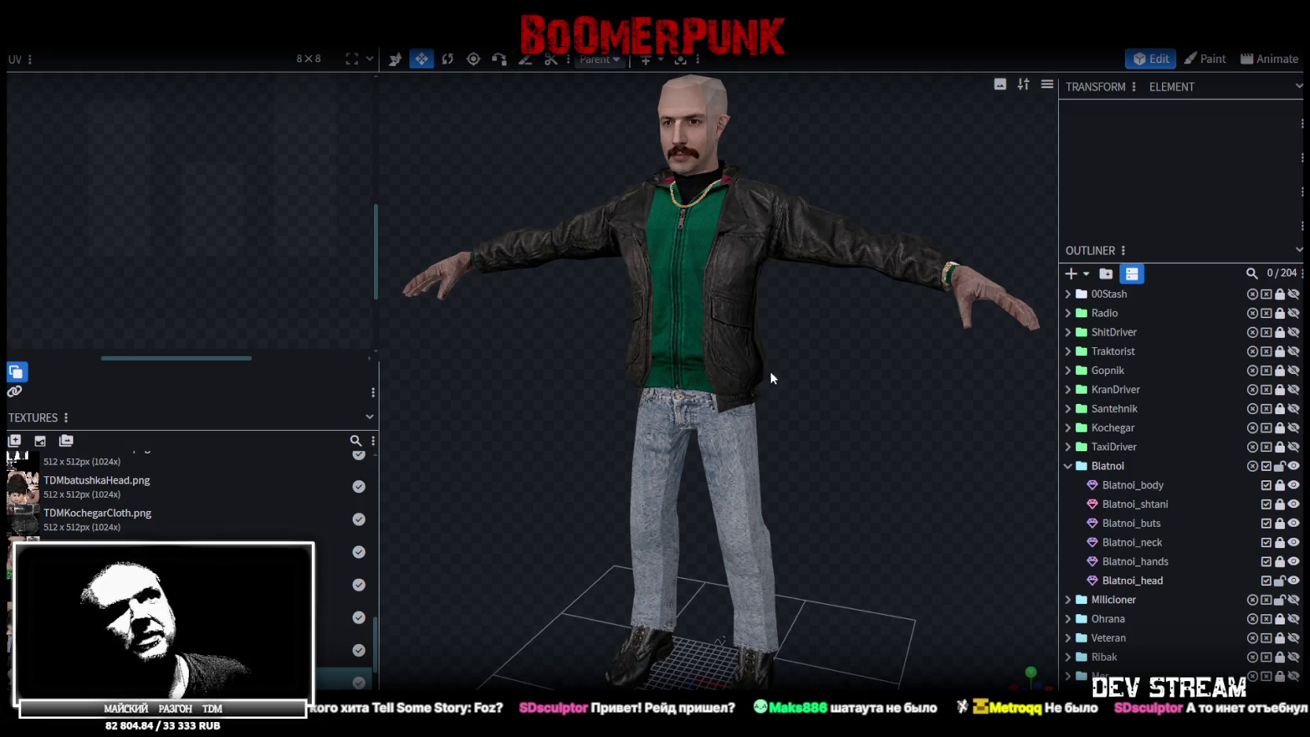
Step: Zoom and orbit around the Blatnoi model to view its back, then pull back
scroll(793, 357, "down", 3)
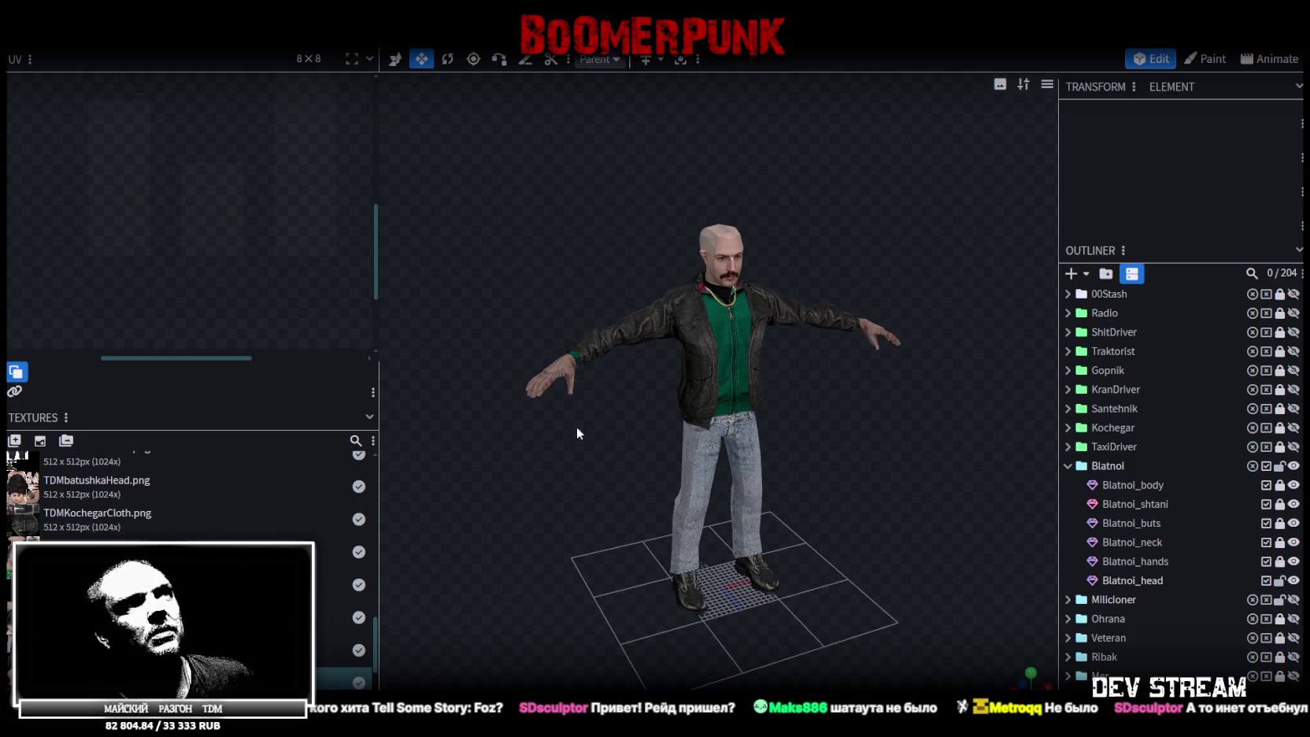
scroll(577, 433, "up", 3)
mouse_move(577, 433)
left_mouse_down()
mouse_move(522, 442)
mouse_move(891, 463)
left_mouse_up()
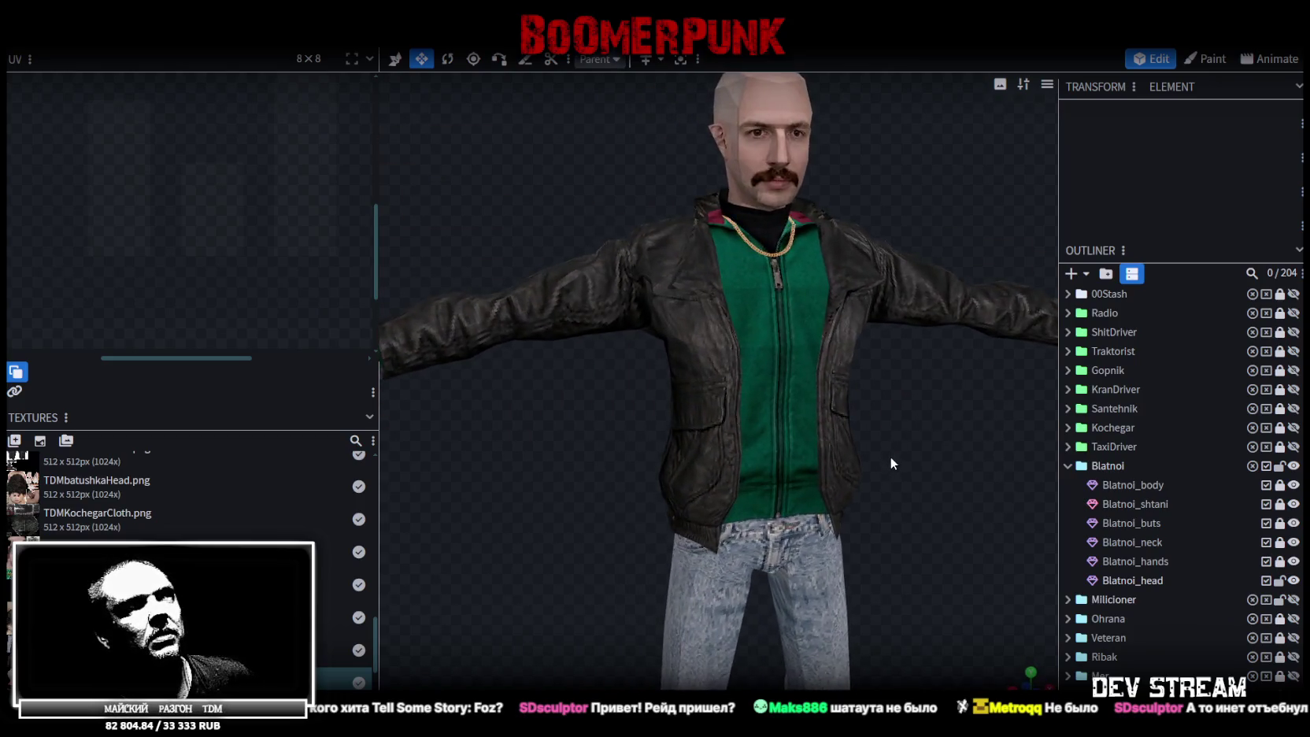
mouse_move(909, 459)
left_mouse_down()
mouse_move(727, 285)
mouse_move(803, 260)
mouse_move(860, 284)
left_mouse_up()
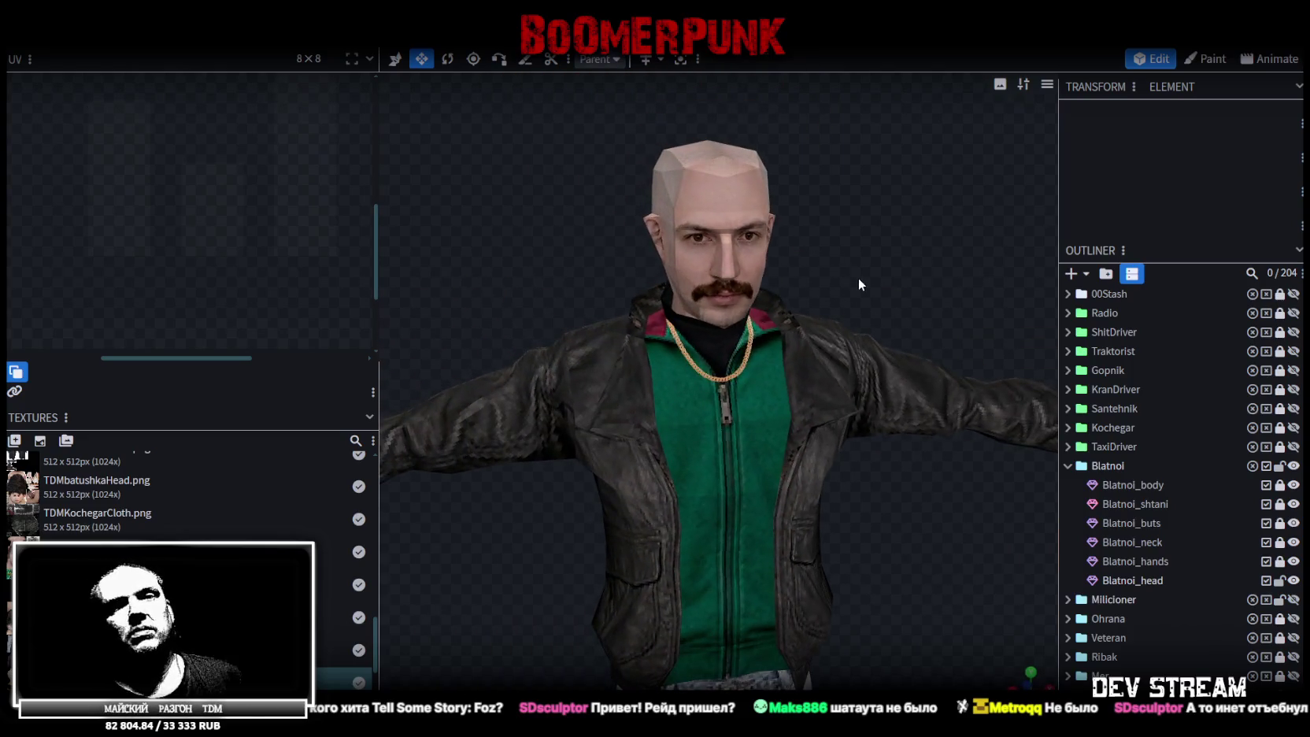